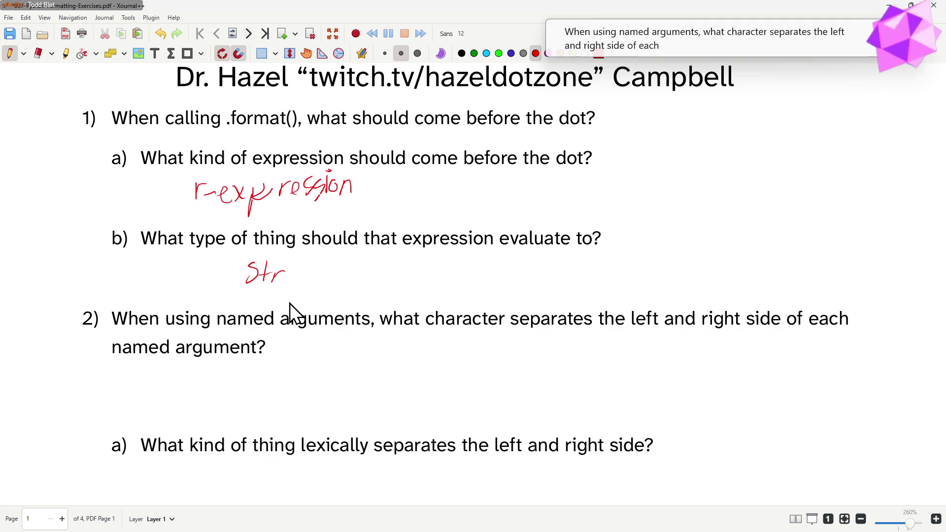
mouse_move(419, 372)
left_mouse_down()
mouse_move(444, 368)
mouse_move(446, 377)
left_mouse_up()
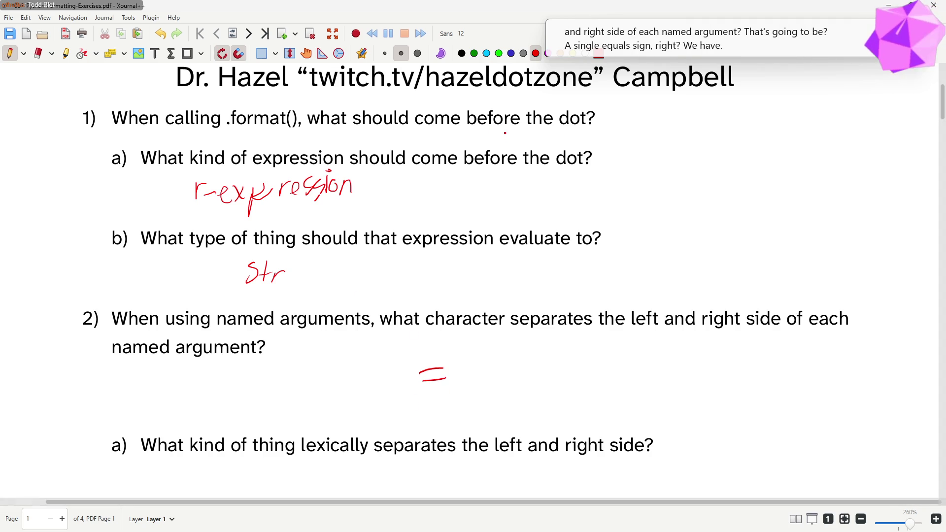
Step: Handwrite '=' and 'name = expr' in red beside question 2
mouse_move(355, 360)
left_mouse_down()
mouse_move(358, 338)
mouse_move(369, 353)
mouse_move(427, 345)
left_mouse_up()
mouse_move(414, 352)
left_mouse_down()
mouse_move(437, 337)
mouse_move(442, 349)
mouse_move(492, 335)
left_mouse_up()
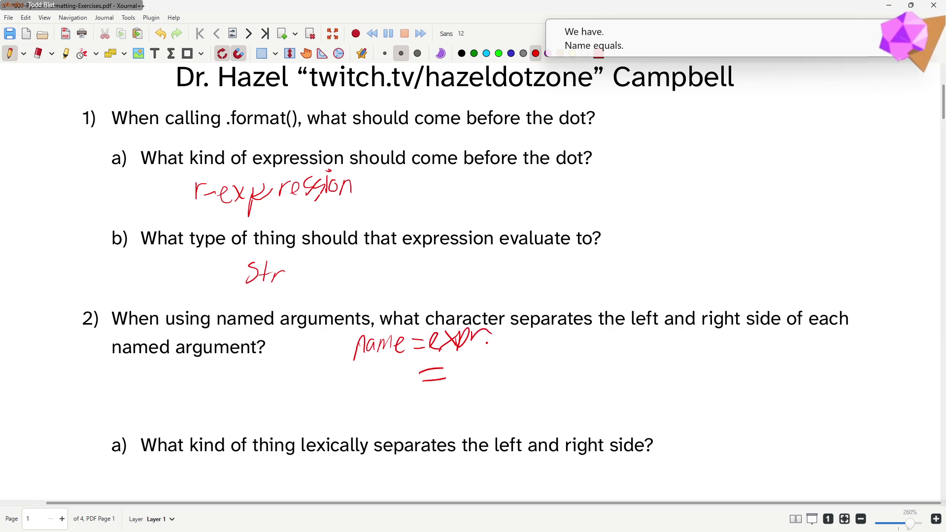
left_click_drag(420, 334, 425, 327)
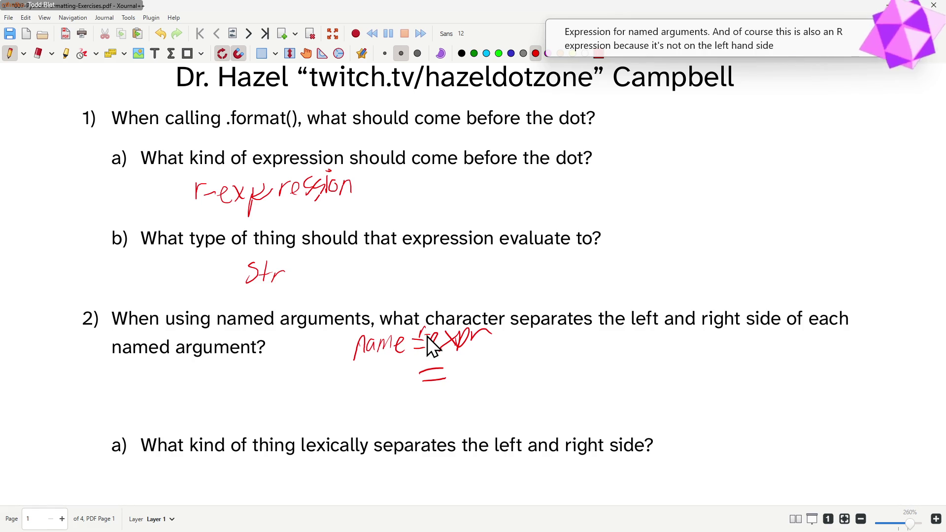
Step: Draw an arrow from name to the note 'not an l-expression' and circle name
left_click(381, 361)
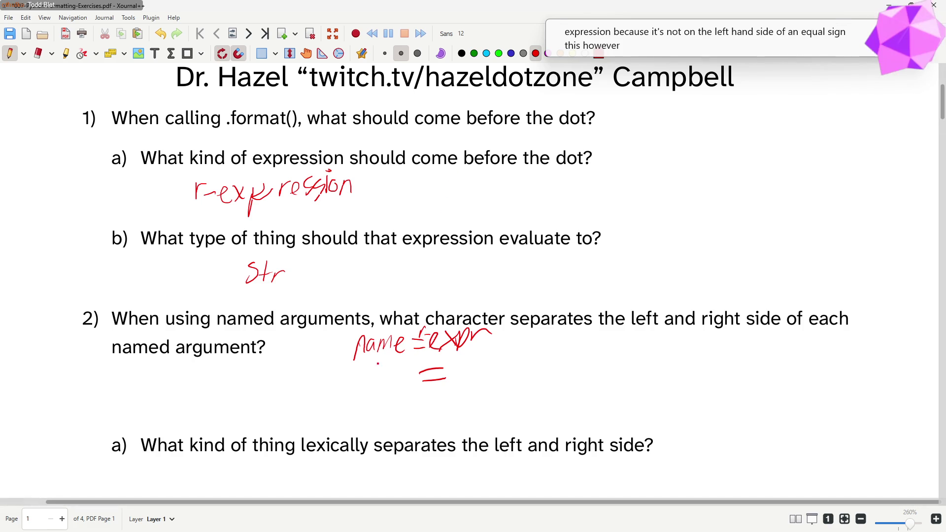
mouse_move(381, 358)
left_mouse_down()
mouse_move(382, 393)
mouse_move(485, 399)
mouse_move(493, 384)
left_mouse_up()
mouse_move(508, 373)
left_mouse_down()
mouse_move(509, 398)
mouse_move(518, 381)
mouse_move(530, 396)
mouse_move(549, 396)
left_mouse_up()
left_click(575, 380)
mouse_move(567, 360)
left_mouse_down()
mouse_move(567, 389)
mouse_move(585, 375)
mouse_move(610, 395)
mouse_move(614, 388)
left_mouse_up()
mouse_move(620, 384)
left_mouse_down()
mouse_move(629, 373)
mouse_move(645, 387)
mouse_move(672, 381)
left_mouse_up()
left_click(661, 373)
left_click_drag(682, 368, 705, 361)
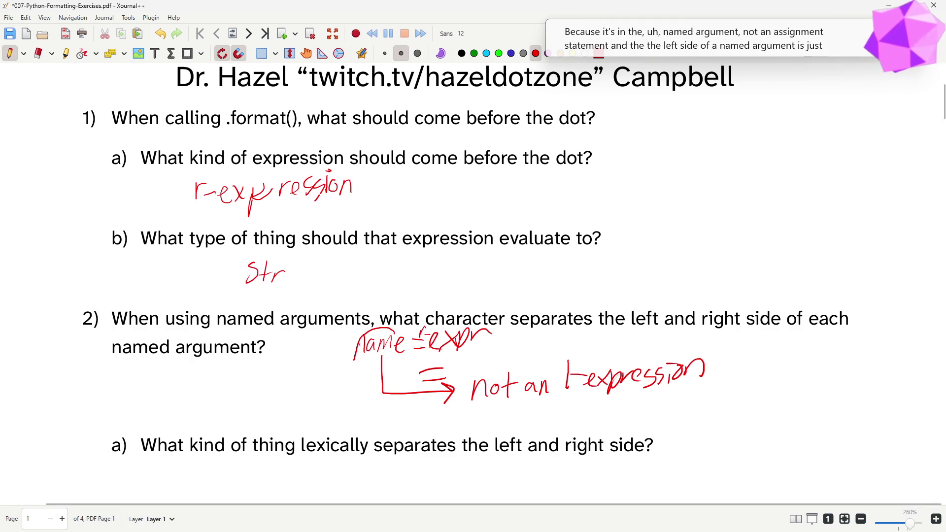
left_click_drag(405, 336, 380, 331)
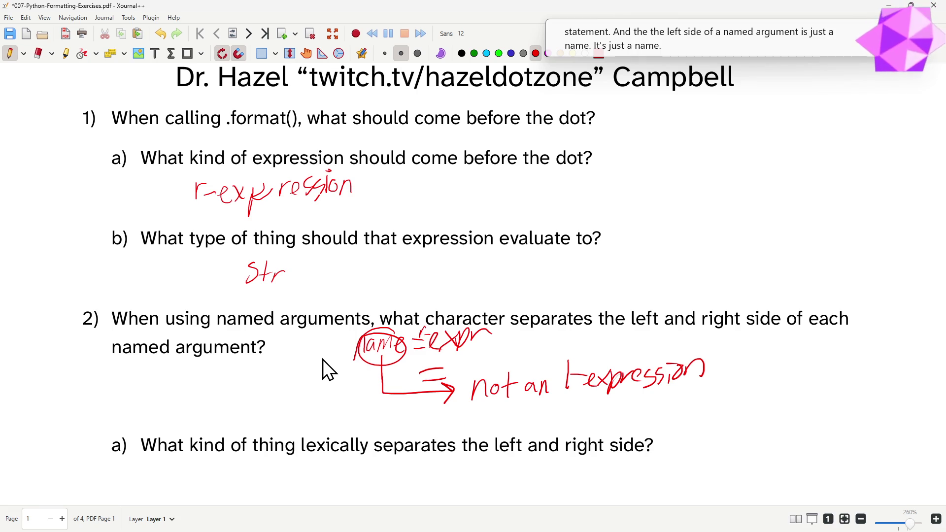
scroll(638, 234, "down", 1)
scroll(638, 234, "down", 3)
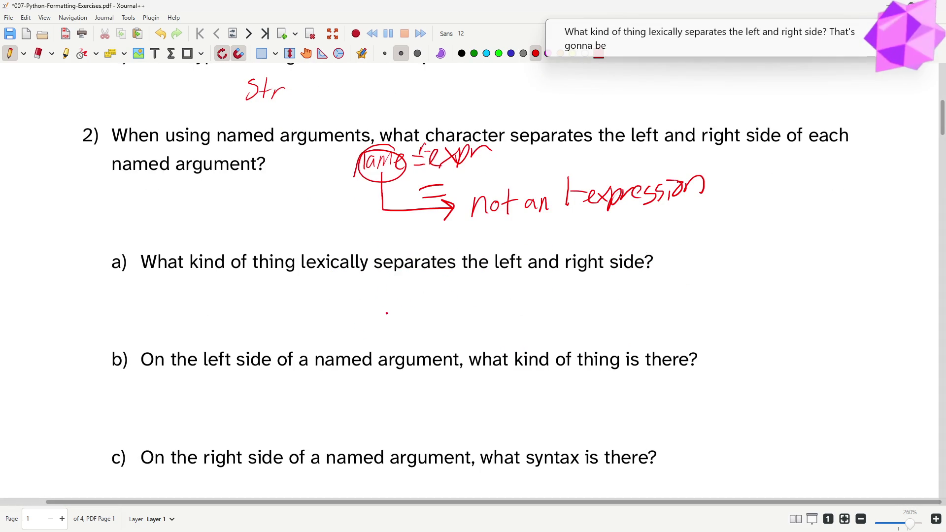
Step: Write 'delimiter' in red under part a)
mouse_move(380, 302)
left_mouse_down()
mouse_move(385, 317)
mouse_move(454, 317)
left_mouse_up()
left_click(448, 284)
mouse_move(444, 301)
left_mouse_down()
mouse_move(464, 300)
mouse_move(468, 316)
mouse_move(500, 294)
left_mouse_up()
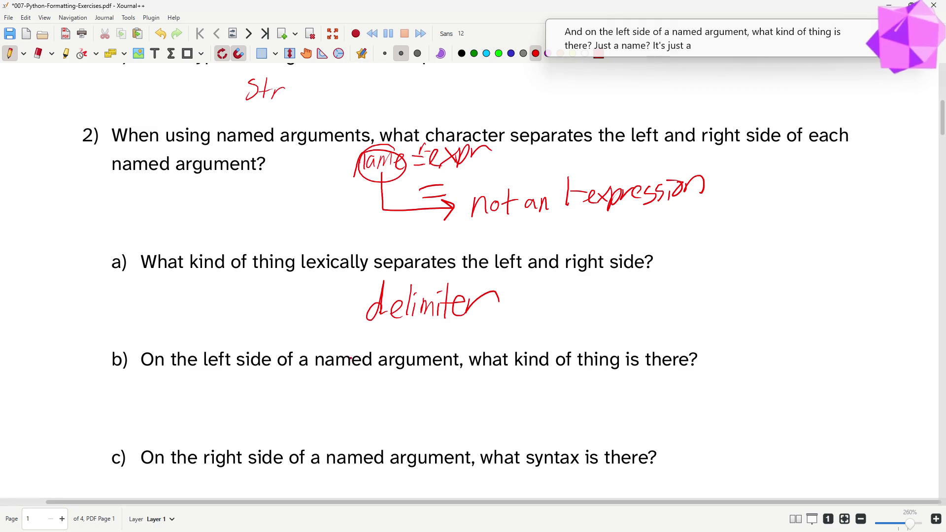
Step: Write 'just a name.' in red under part b)
mouse_move(309, 386)
left_mouse_down()
mouse_move(347, 382)
mouse_move(342, 399)
left_mouse_up()
mouse_move(359, 373)
left_mouse_down()
mouse_move(360, 399)
mouse_move(370, 383)
mouse_move(405, 396)
mouse_move(486, 396)
left_mouse_up()
left_click(490, 394)
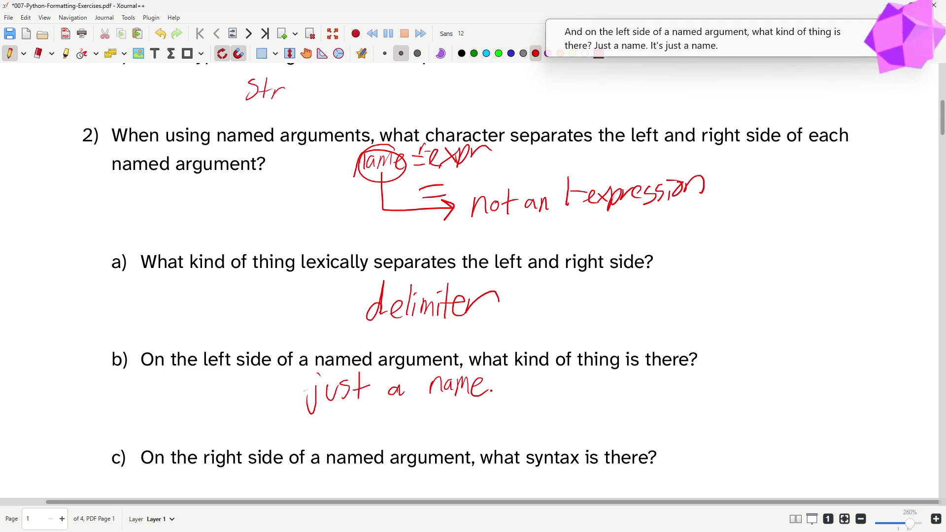
scroll(714, 168, "down", 1)
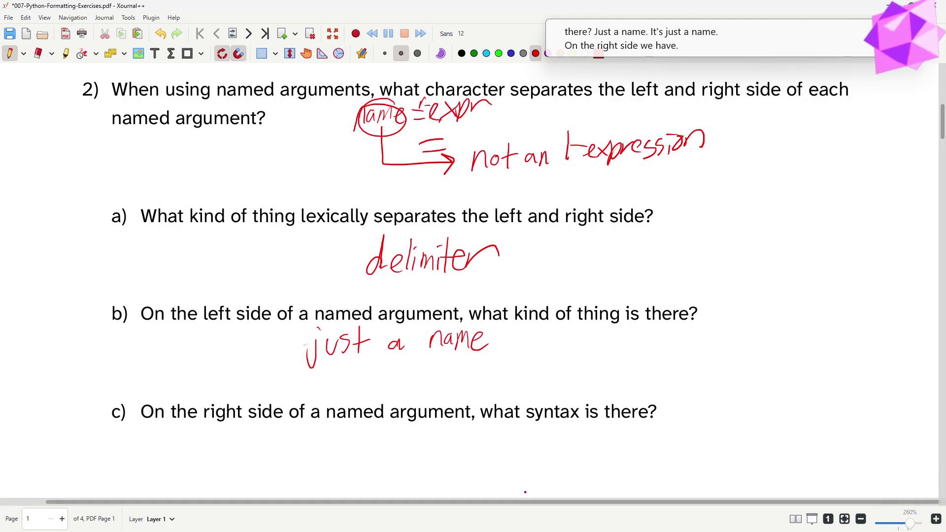
Step: Write the word 'expression' in red under part c)
mouse_move(318, 468)
left_mouse_down()
mouse_move(346, 477)
mouse_move(376, 458)
mouse_move(390, 467)
left_mouse_up()
mouse_move(399, 456)
left_mouse_down()
mouse_move(391, 473)
mouse_move(427, 469)
left_mouse_up()
left_click_drag(435, 454, 443, 454)
left_click_drag(450, 462, 465, 467)
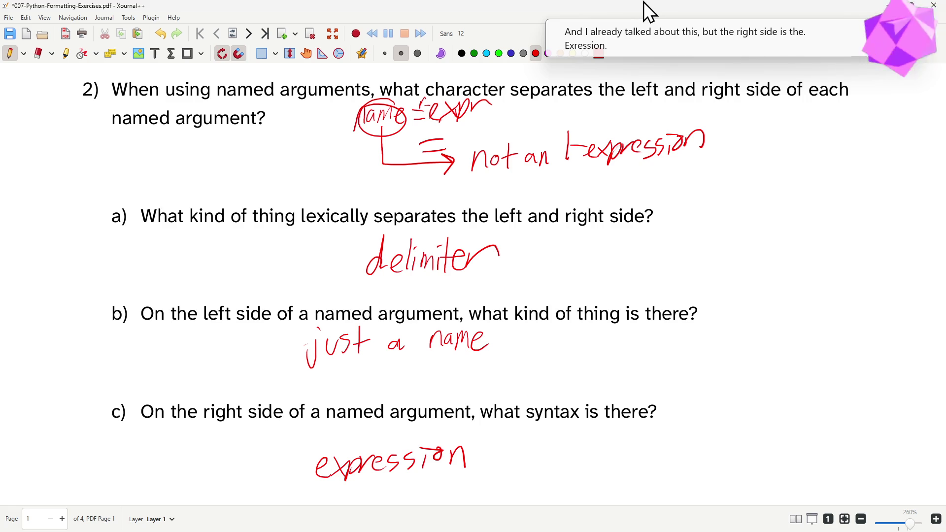
scroll(464, 244, "down", 2)
scroll(464, 242, "up", 2)
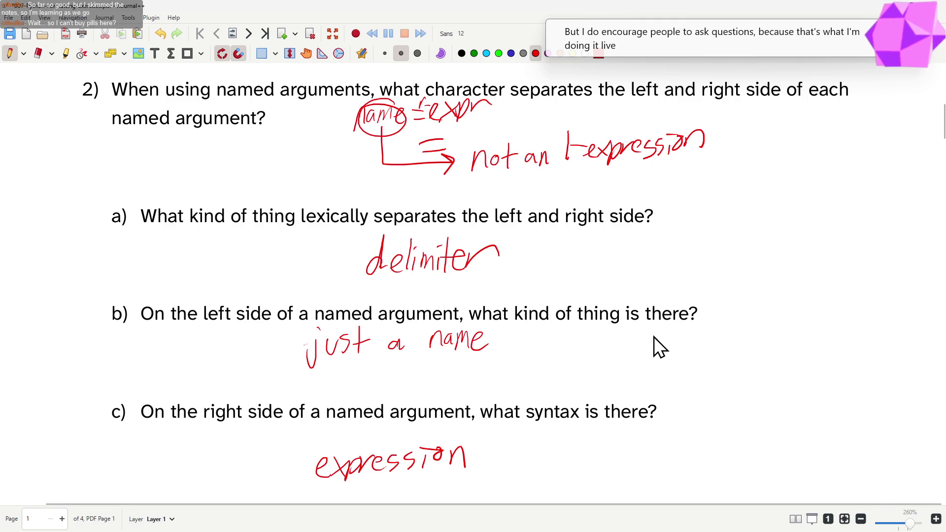
scroll(653, 337, "down", 3)
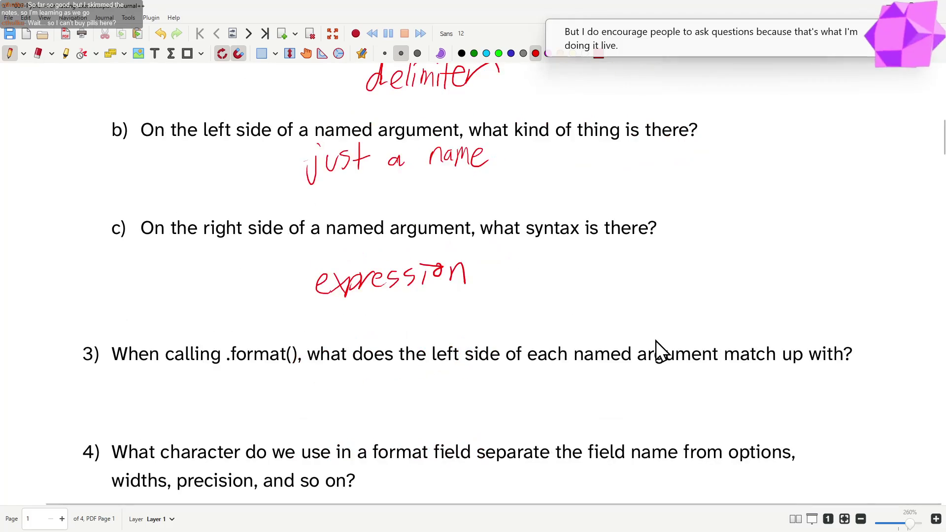
scroll(656, 341, "down", 2)
scroll(659, 345, "down", 2)
scroll(659, 347, "up", 1)
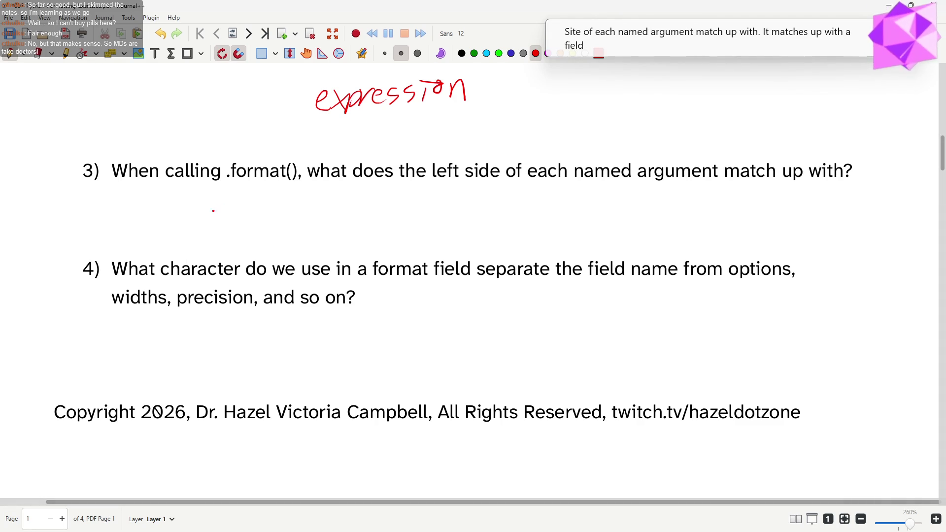
Step: Write 'name matches' under question 3, undoing a stray first stroke
mouse_move(174, 215)
left_mouse_down()
mouse_move(181, 195)
mouse_move(200, 218)
mouse_move(298, 213)
left_mouse_up()
key("ctrl+z")
key("ctrl+z")
left_click_drag(310, 204, 314, 215)
left_click_drag(326, 180, 321, 217)
mouse_move(316, 201)
left_mouse_down()
mouse_move(358, 214)
mouse_move(466, 212)
left_mouse_up()
Step: Finish the answer with 'a field in the string'
left_click_drag(473, 190, 482, 213)
left_click(555, 191)
mouse_move(492, 189)
left_mouse_down()
mouse_move(490, 213)
mouse_move(564, 209)
left_mouse_up()
left_click_drag(559, 195, 626, 210)
mouse_move(646, 189)
left_mouse_down()
mouse_move(645, 211)
mouse_move(653, 196)
left_mouse_up()
mouse_move(659, 210)
left_mouse_down()
mouse_move(668, 195)
mouse_move(674, 210)
mouse_move(696, 208)
mouse_move(659, 231)
left_mouse_up()
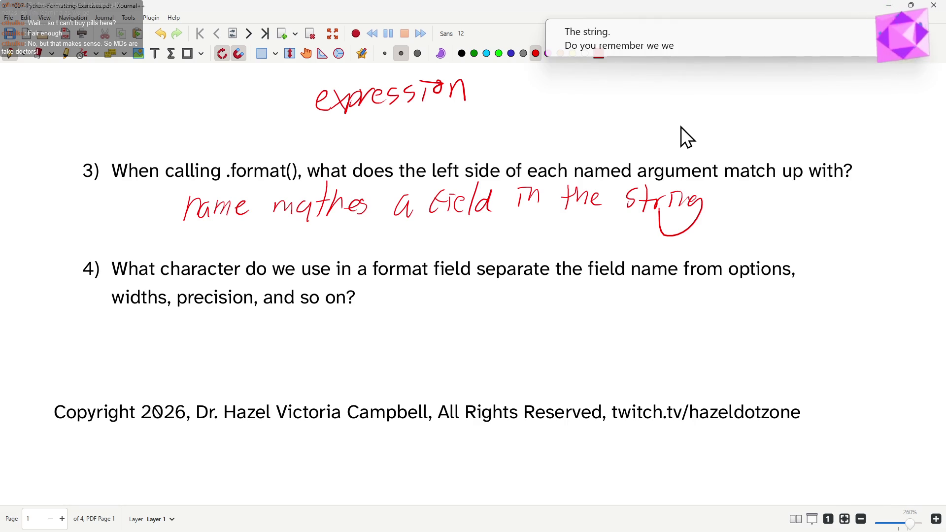
scroll(543, 365, "up", 5)
scroll(464, 174, "up", 6)
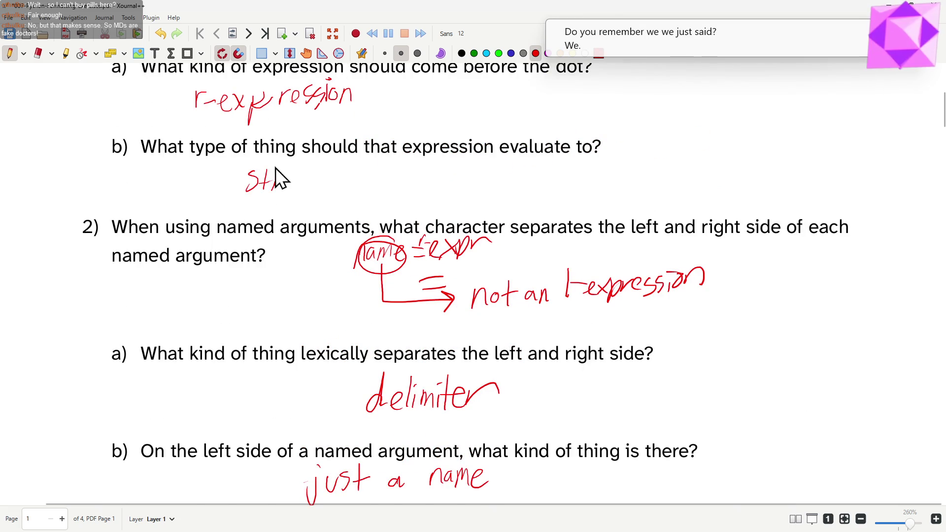
scroll(290, 192, "up", 4)
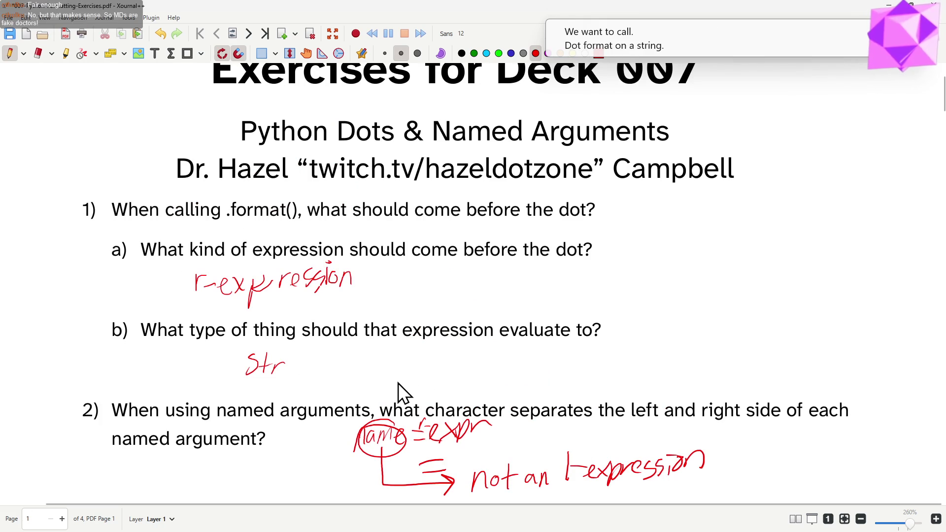
scroll(398, 385, "down", 1)
scroll(397, 385, "down", 10)
scroll(395, 390, "down", 3)
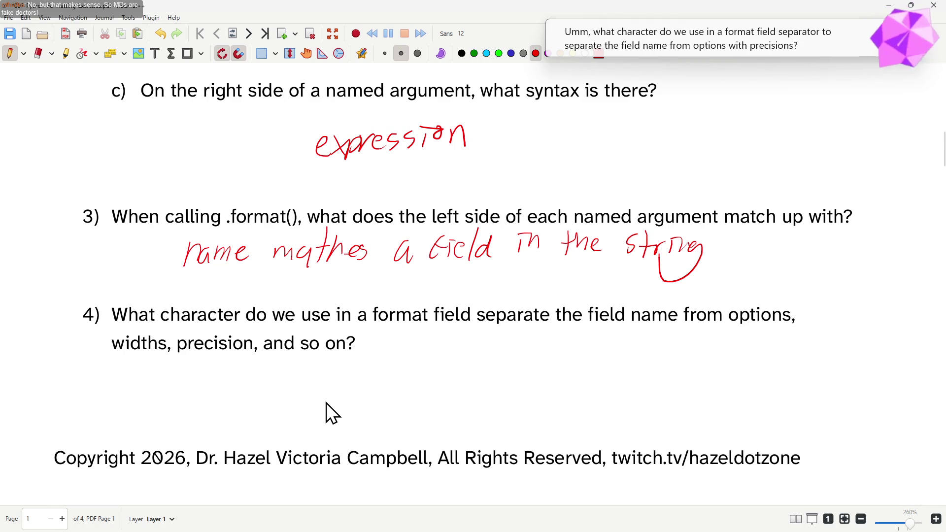
Step: Write 'usually' and a colon under question 4, with an opening curly brace before it
mouse_move(217, 371)
left_mouse_down()
mouse_move(235, 370)
mouse_move(239, 385)
mouse_move(264, 370)
mouse_move(278, 383)
left_mouse_up()
left_click_drag(286, 361, 292, 385)
mouse_move(301, 367)
left_mouse_down()
mouse_move(309, 368)
mouse_move(288, 389)
left_mouse_up()
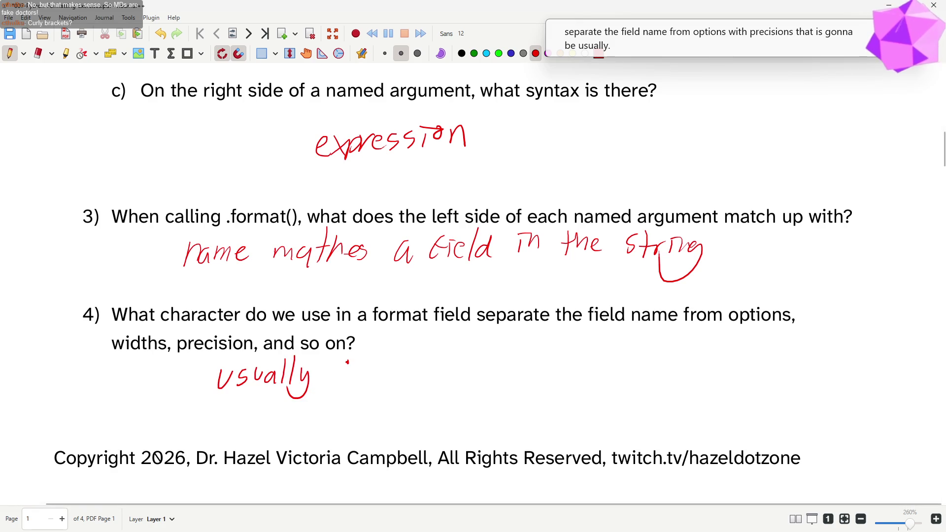
left_click(349, 378)
left_click(349, 379)
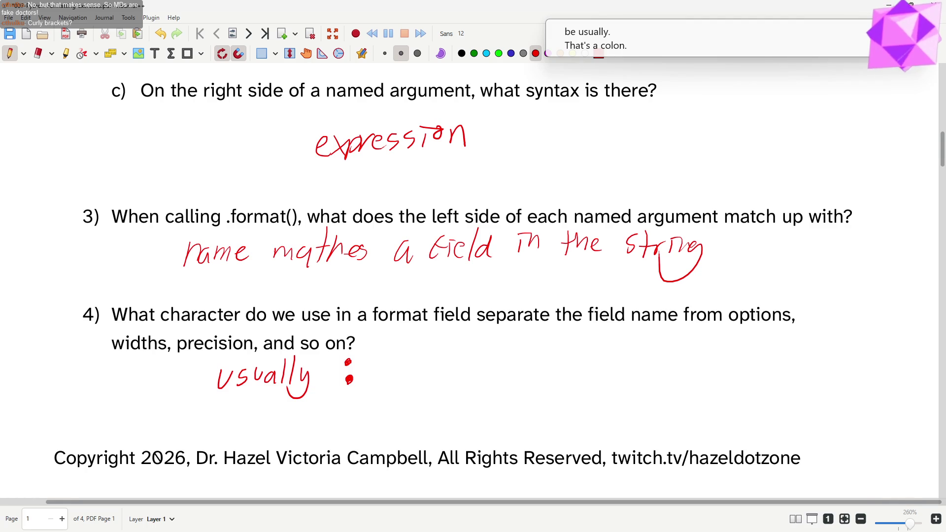
mouse_move(213, 359)
left_mouse_down()
mouse_move(195, 362)
mouse_move(212, 374)
mouse_move(204, 402)
left_mouse_up()
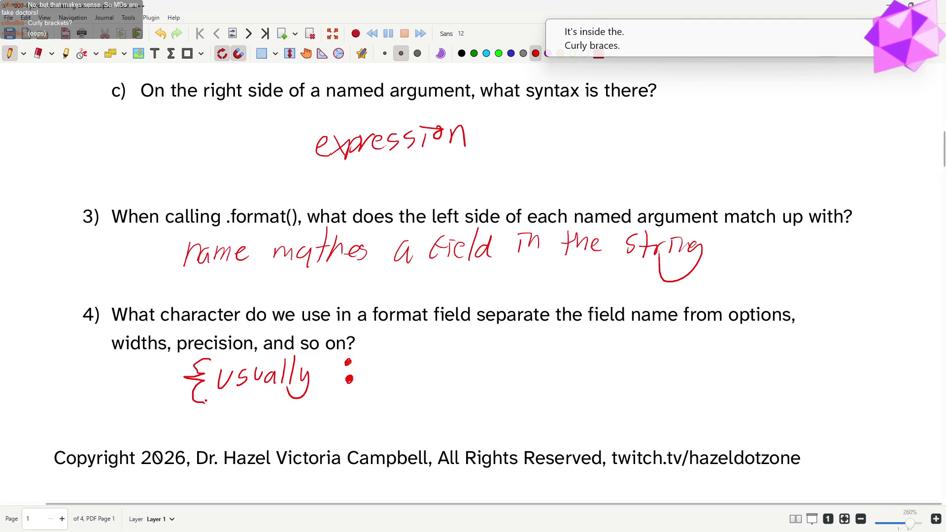
Step: Write 'options' after the colon and close the curly brace
mouse_move(384, 387)
left_mouse_down()
mouse_move(365, 394)
mouse_move(381, 371)
left_mouse_up()
mouse_move(391, 366)
left_mouse_down()
mouse_move(385, 401)
mouse_move(393, 380)
mouse_move(465, 389)
left_mouse_up()
mouse_move(481, 345)
left_mouse_down()
mouse_move(486, 373)
mouse_move(474, 397)
left_mouse_up()
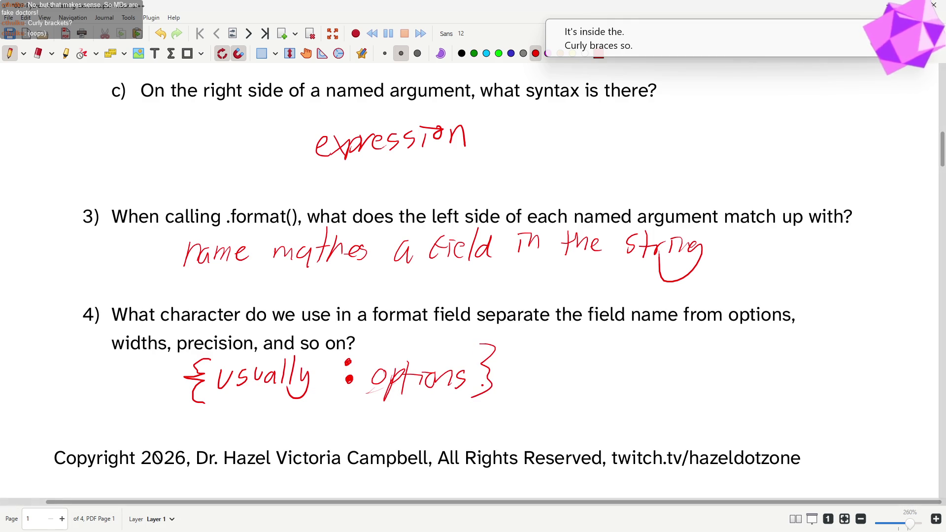
Step: Erase 'usually' and write 'field_name' in its place so the answer reads {field_name : options}
left_click(37, 54)
mouse_move(205, 385)
left_mouse_down()
mouse_move(302, 379)
mouse_move(289, 374)
mouse_move(281, 394)
left_mouse_up()
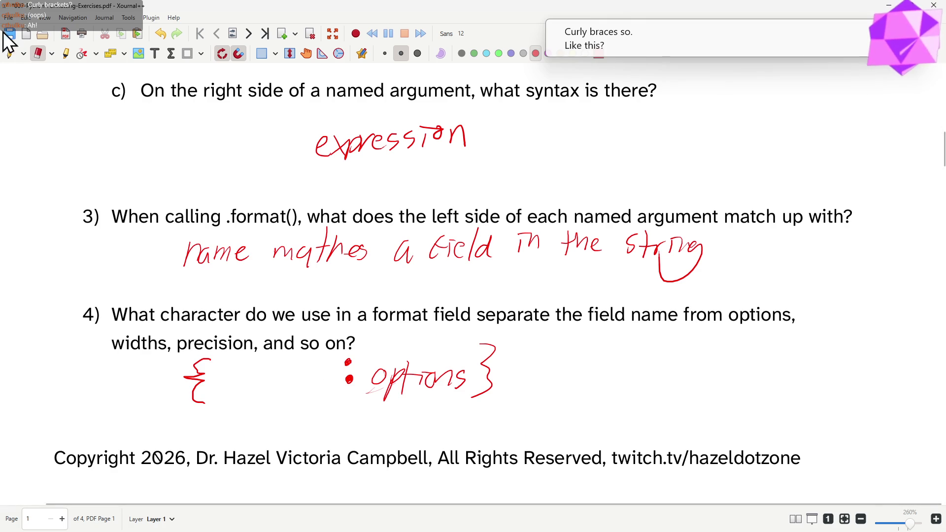
left_click(10, 54)
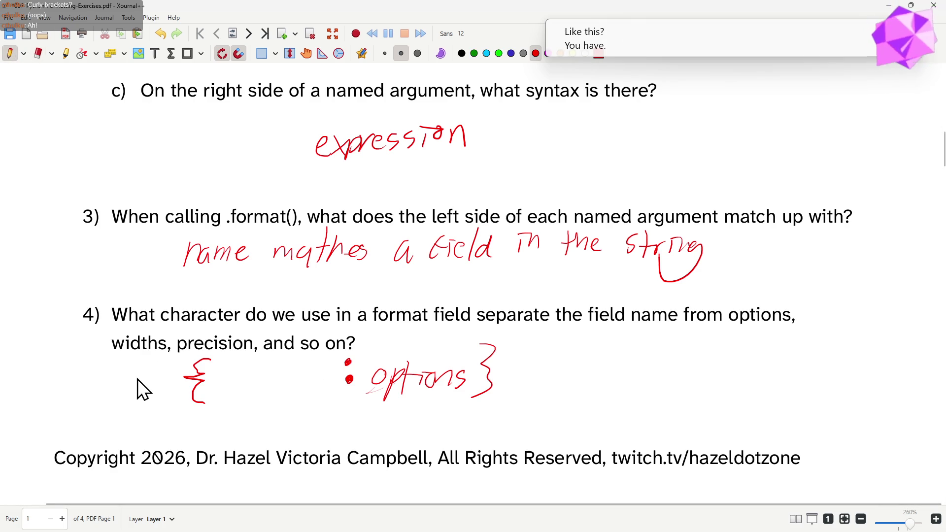
left_click(216, 367)
mouse_move(219, 361)
left_mouse_down()
mouse_move(222, 383)
mouse_move(318, 384)
mouse_move(333, 376)
left_mouse_up()
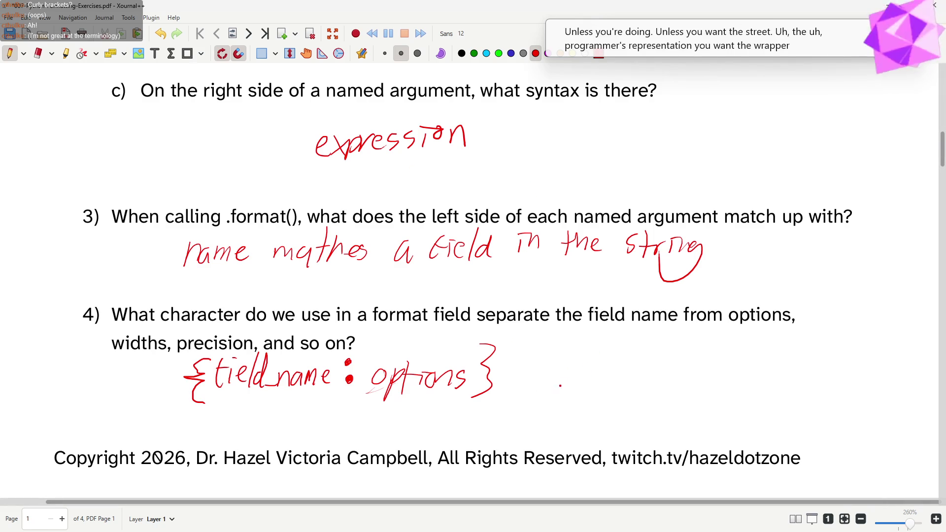
Step: Start a second braced example '{field_n' to the right
mouse_move(599, 342)
left_mouse_down()
mouse_move(567, 357)
mouse_move(584, 386)
mouse_move(619, 367)
mouse_move(649, 376)
left_mouse_up()
mouse_move(656, 347)
left_mouse_down()
mouse_move(658, 377)
mouse_move(723, 375)
mouse_move(738, 361)
mouse_move(738, 376)
left_mouse_up()
Step: Finish '{field_name!r}' with exclamation mark and redrawn closing brace, then pick blue ink
mouse_move(756, 333)
left_mouse_down()
mouse_move(754, 377)
mouse_move(798, 353)
mouse_move(789, 376)
left_mouse_up()
left_click(753, 376)
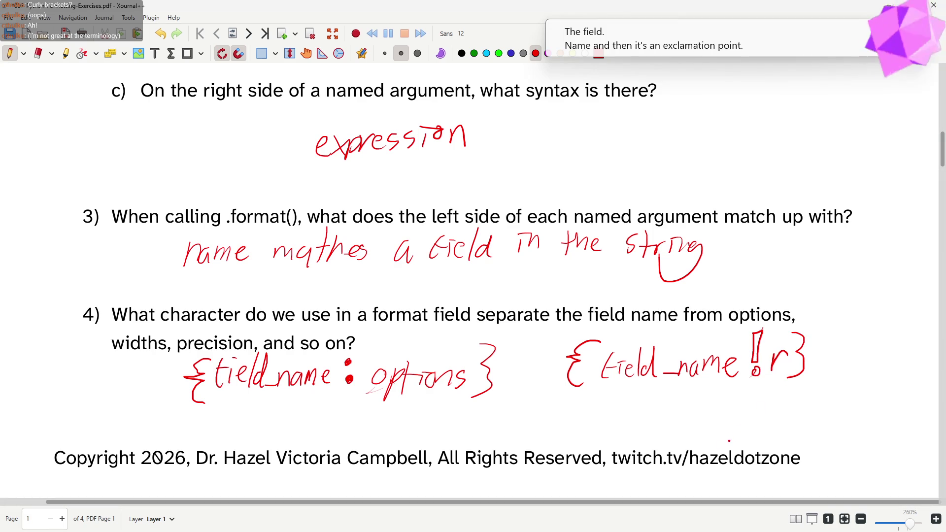
key("ctrl+z")
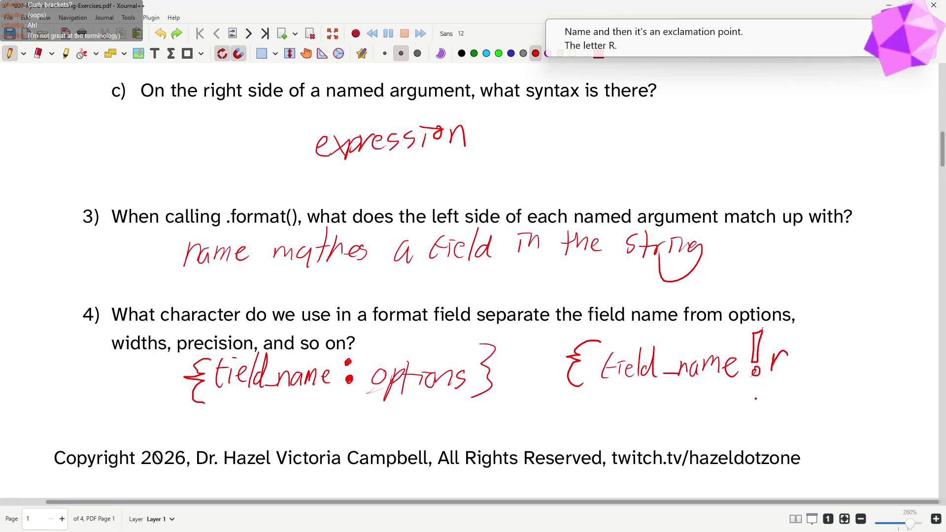
mouse_move(797, 334)
left_mouse_down()
mouse_move(807, 348)
mouse_move(798, 380)
left_mouse_up()
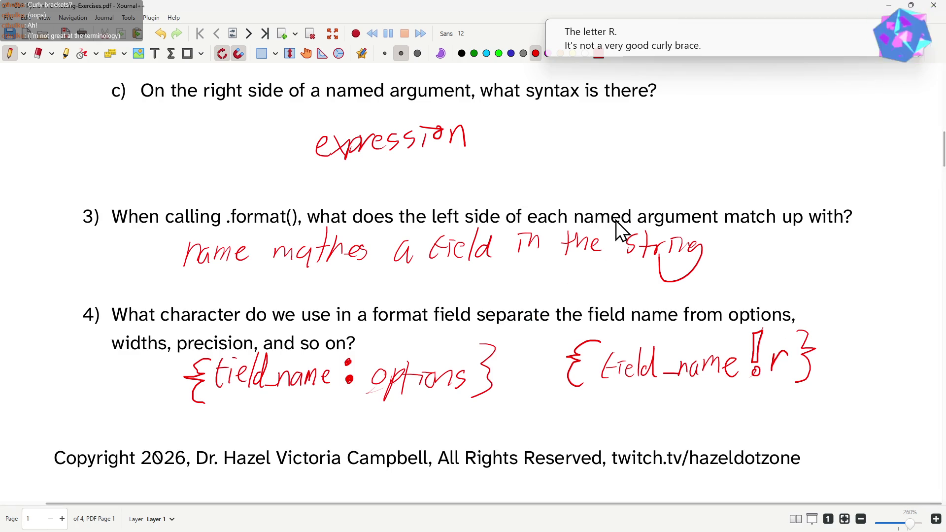
left_click(509, 56)
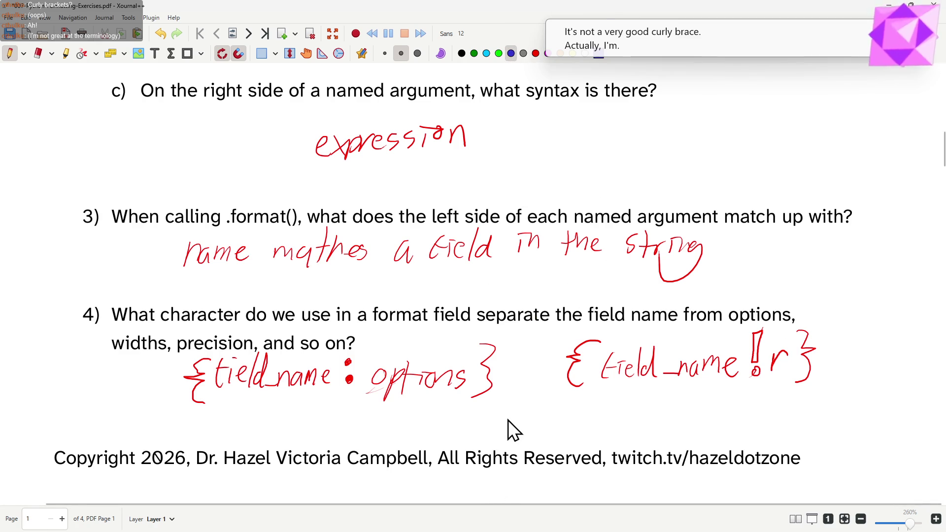
scroll(510, 421, "down", 5)
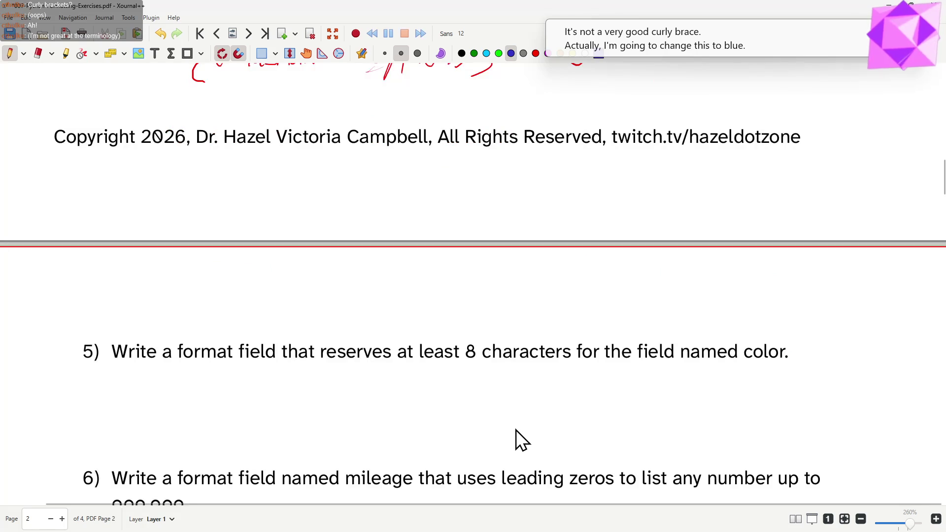
scroll(516, 431, "down", 2)
scroll(517, 432, "down", 1)
scroll(521, 433, "down", 1)
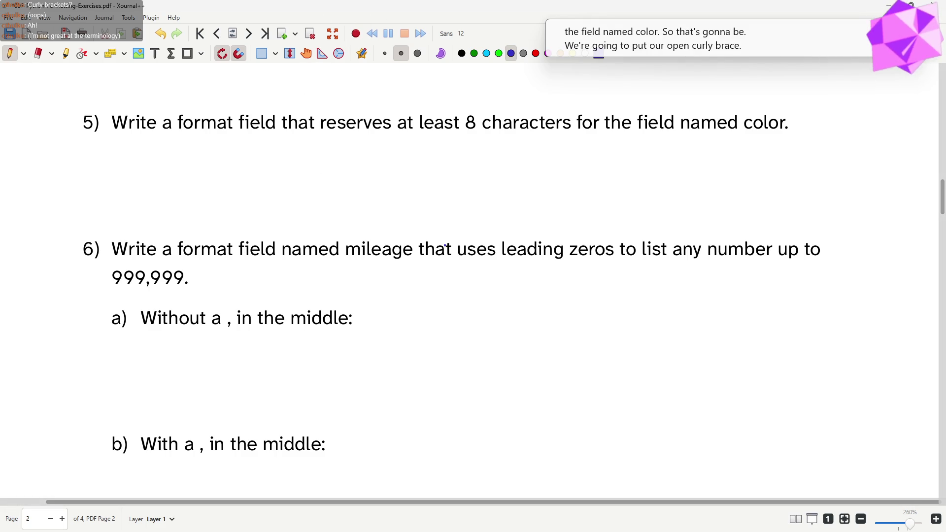
Step: Write the format field '{color:8}' in blue under question 5
mouse_move(285, 144)
left_mouse_down()
mouse_move(271, 157)
mouse_move(280, 189)
left_mouse_up()
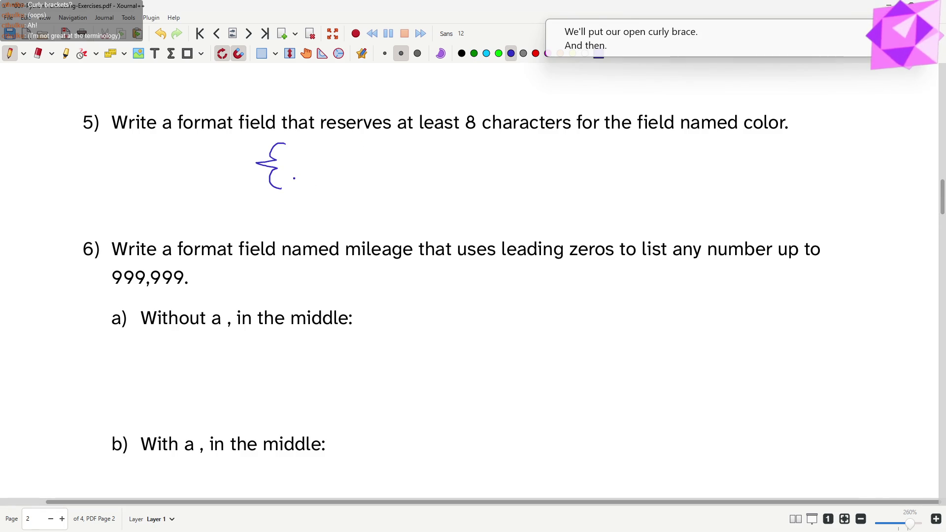
mouse_move(301, 167)
left_mouse_down()
mouse_move(327, 179)
mouse_move(368, 176)
left_mouse_up()
left_click(366, 157)
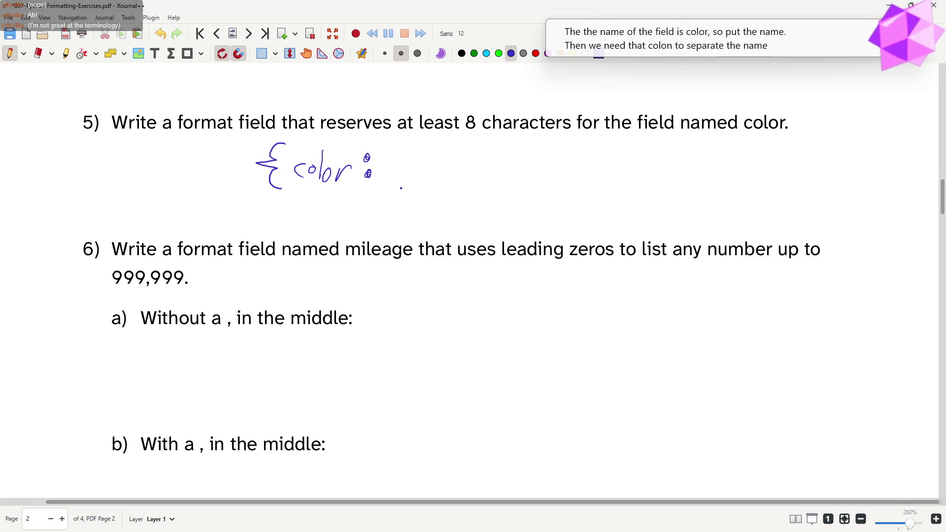
mouse_move(397, 147)
left_mouse_down()
mouse_move(384, 158)
mouse_move(395, 160)
left_mouse_up()
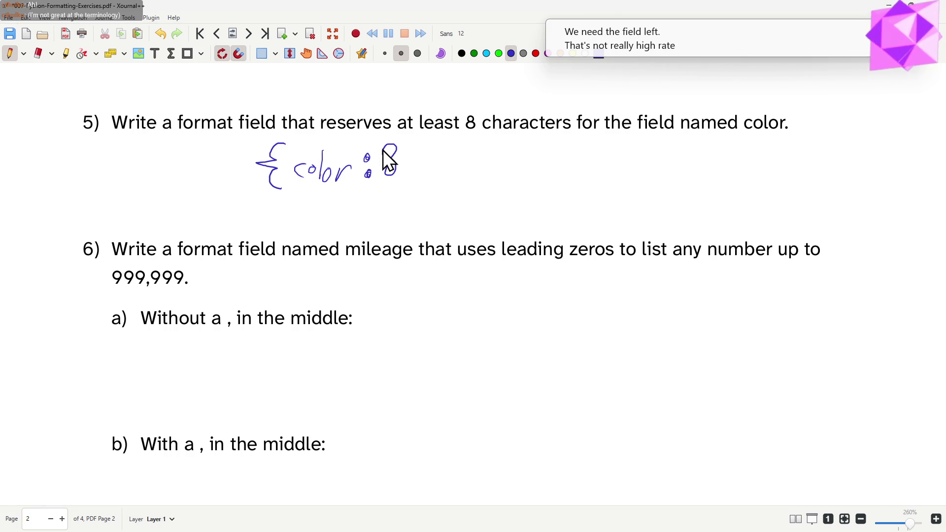
mouse_move(405, 141)
left_mouse_down()
mouse_move(413, 157)
mouse_move(403, 182)
left_mouse_up()
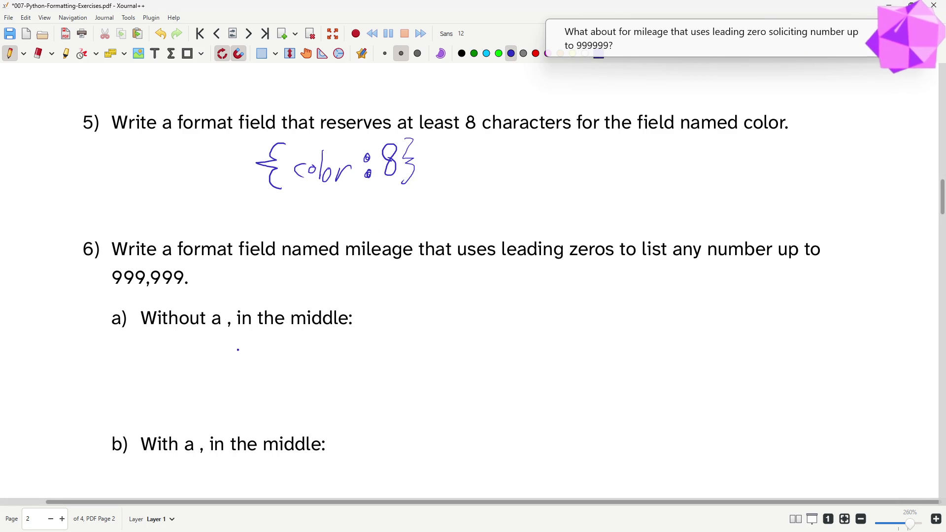
Step: Underline 999,999 in question 6 and write '{mileage:06}' under part a)
left_click_drag(249, 337, 227, 362)
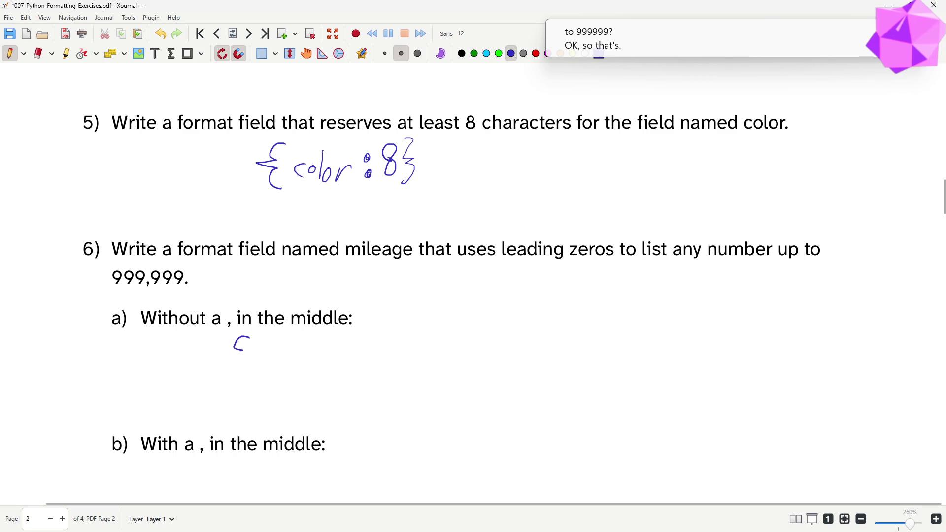
mouse_move(226, 361)
left_mouse_down()
mouse_move(243, 377)
mouse_move(304, 361)
mouse_move(304, 373)
mouse_move(325, 379)
mouse_move(372, 350)
mouse_move(369, 365)
left_mouse_up()
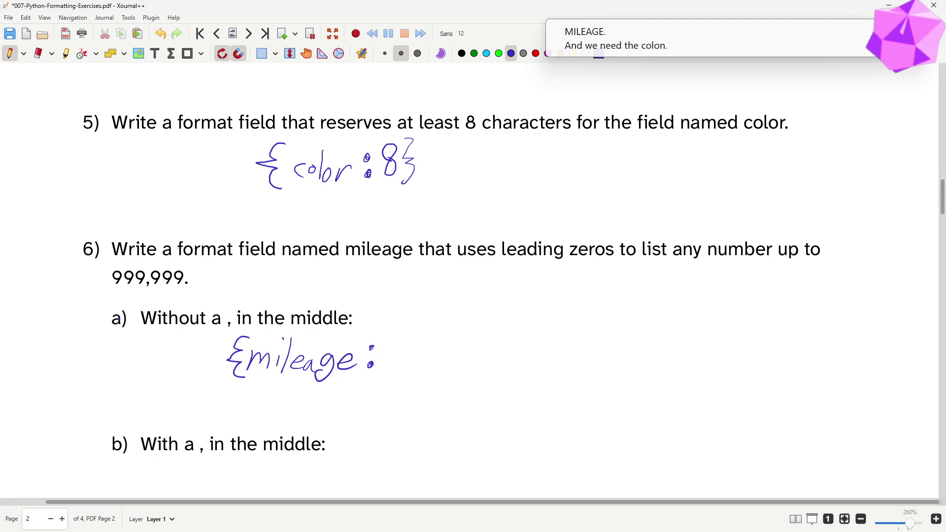
left_click_drag(112, 291, 187, 293)
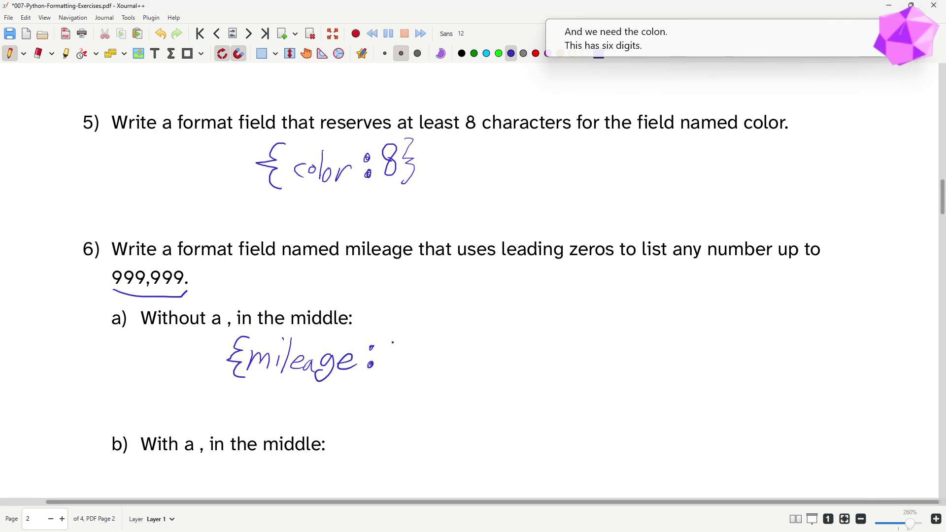
left_click_drag(393, 341, 387, 369)
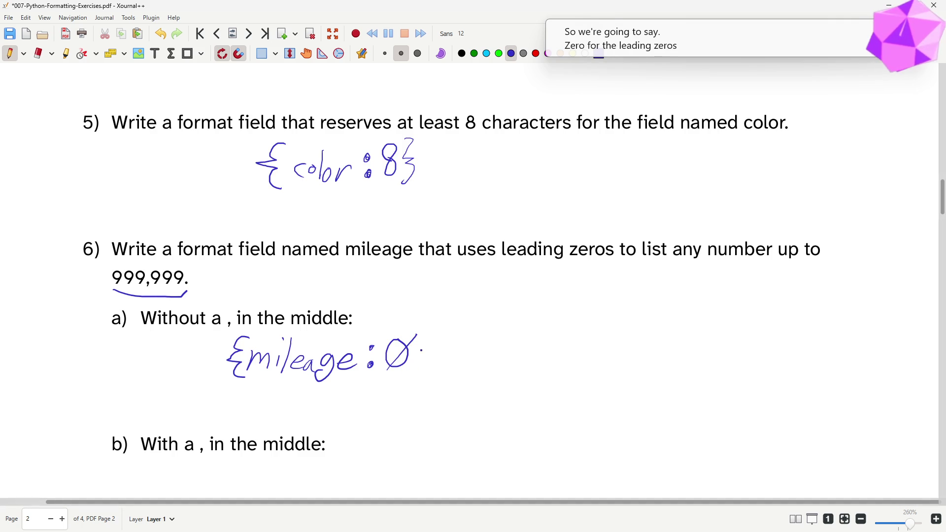
left_click_drag(432, 337, 423, 356)
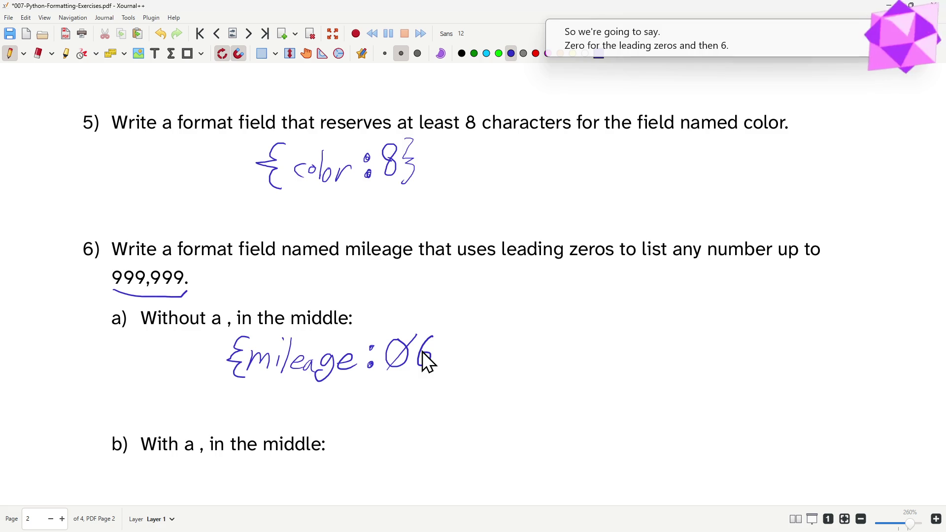
left_click(432, 332)
mouse_move(444, 331)
left_mouse_down()
mouse_move(463, 353)
mouse_move(442, 378)
left_mouse_up()
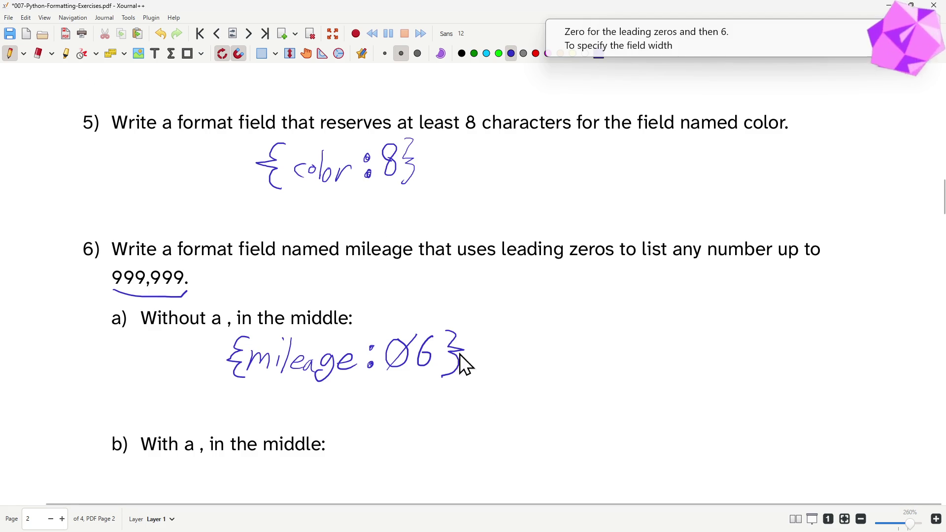
scroll(527, 318, "down", 2)
scroll(528, 318, "down", 3)
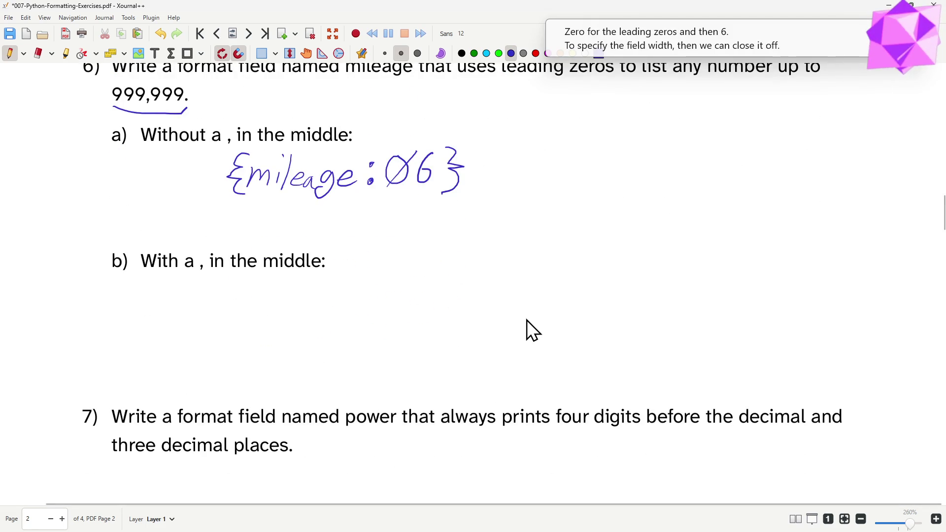
scroll(527, 329, "up", 1)
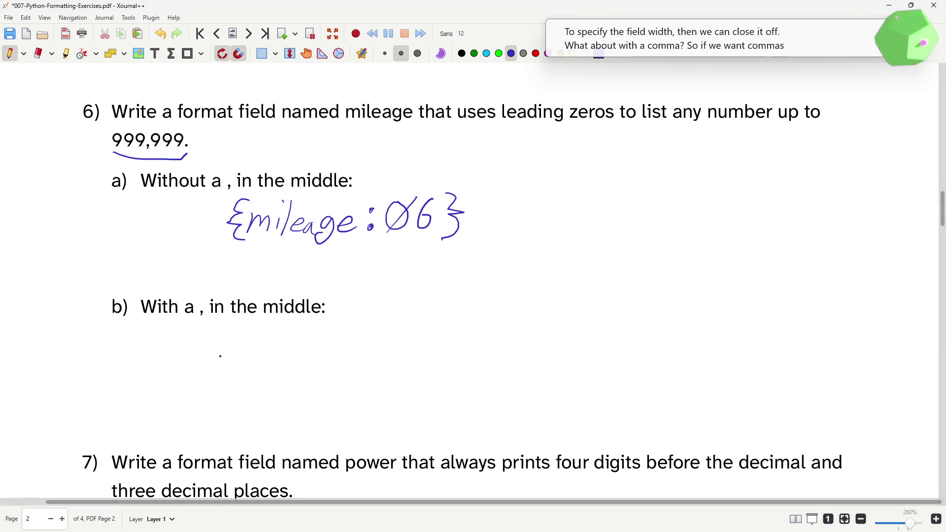
Step: Write the format field '{mileage:,06}' in blue under part b)
mouse_move(244, 346)
left_mouse_down()
mouse_move(222, 362)
mouse_move(226, 392)
mouse_move(244, 368)
mouse_move(257, 383)
mouse_move(298, 379)
mouse_move(291, 397)
mouse_move(328, 379)
left_mouse_up()
left_click(351, 367)
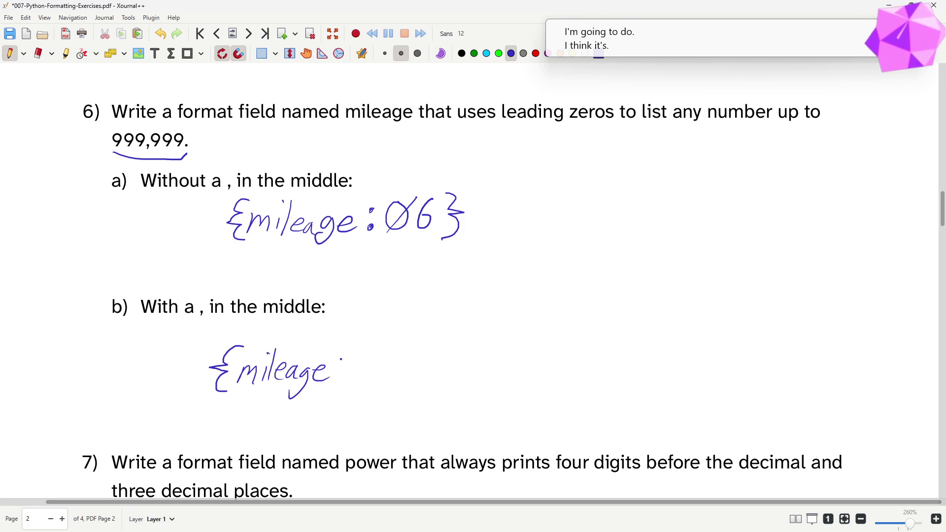
left_click(348, 374)
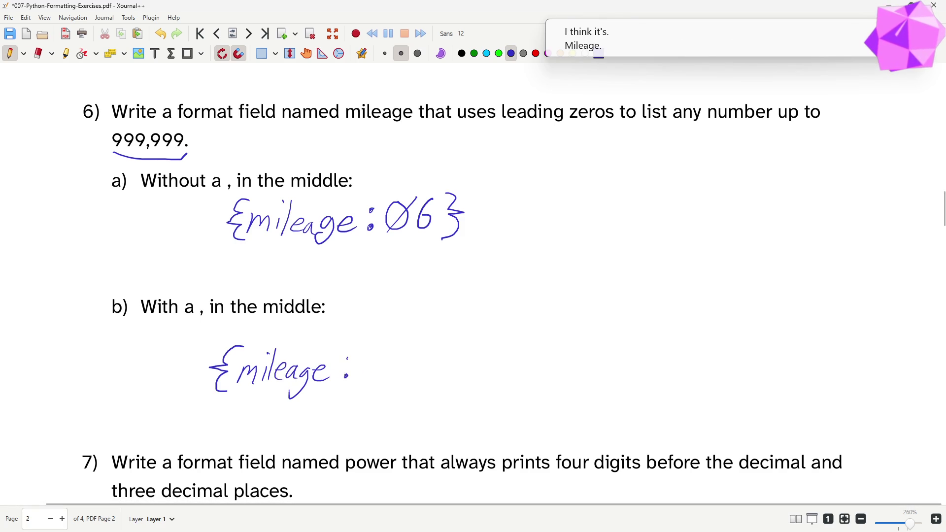
left_click(368, 362)
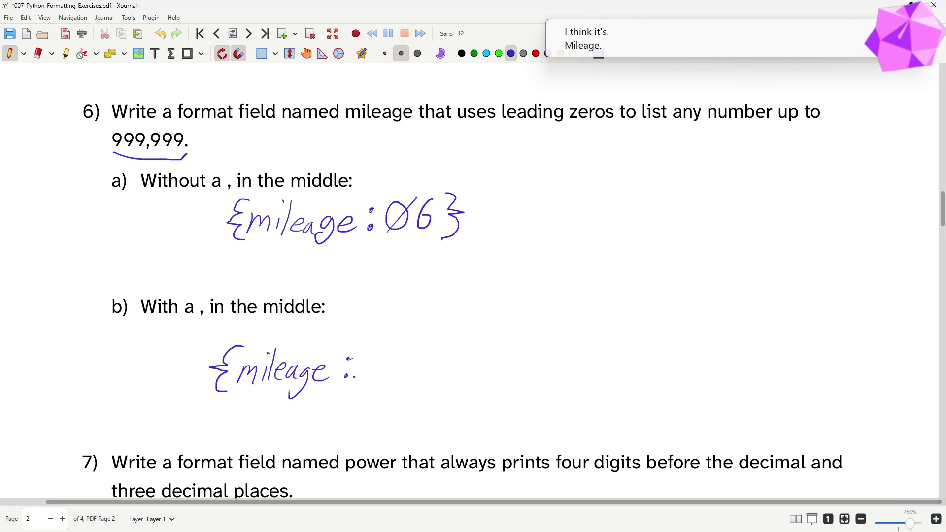
left_click_drag(362, 373, 355, 384)
mouse_move(392, 348)
left_mouse_down()
mouse_move(379, 363)
mouse_move(392, 349)
mouse_move(411, 362)
mouse_move(449, 364)
mouse_move(435, 386)
left_mouse_up()
left_click(442, 346)
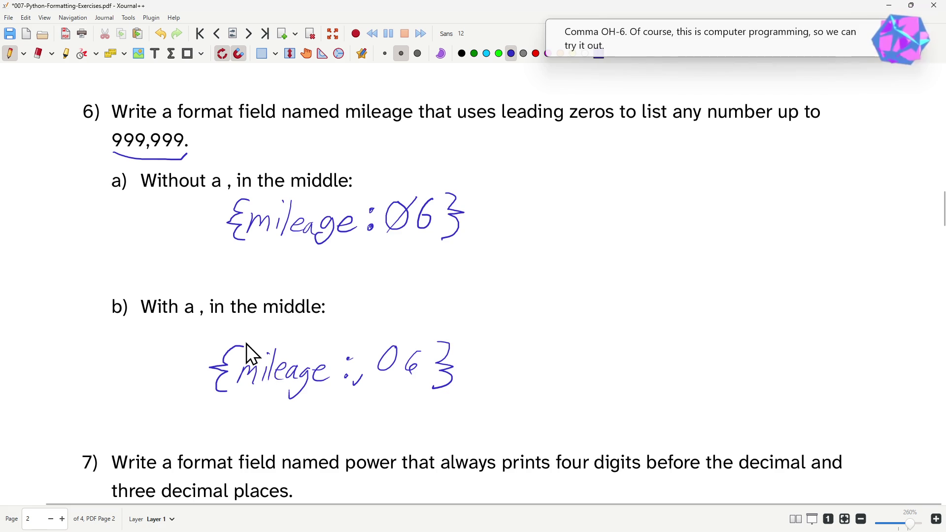
Step: Launch IDLE (Python 3.14) from the Start menu search so a Python shell opens
key("super")
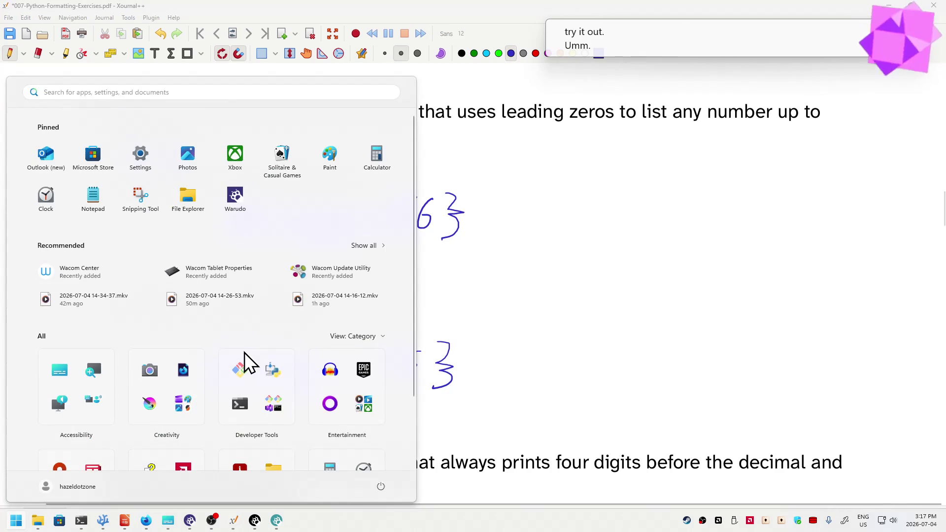
type("id")
key("Return")
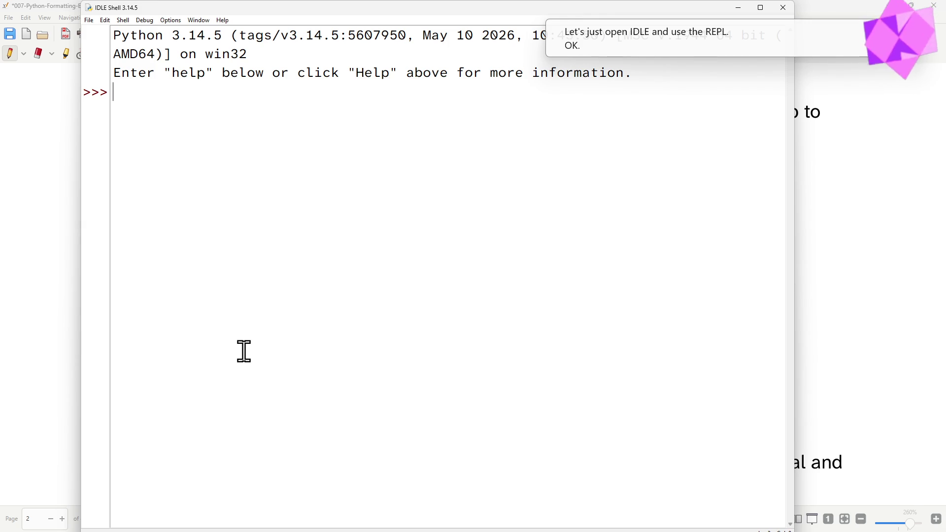
type("mileage = 6000")
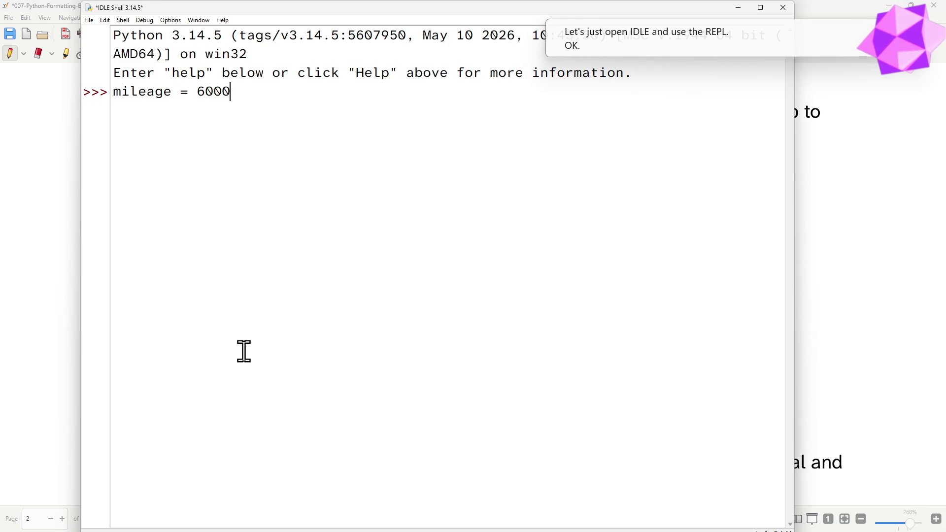
Step: Assign mileage = 6000 and evaluate f"{mileage:06}", which prints '006000'
key("Return")
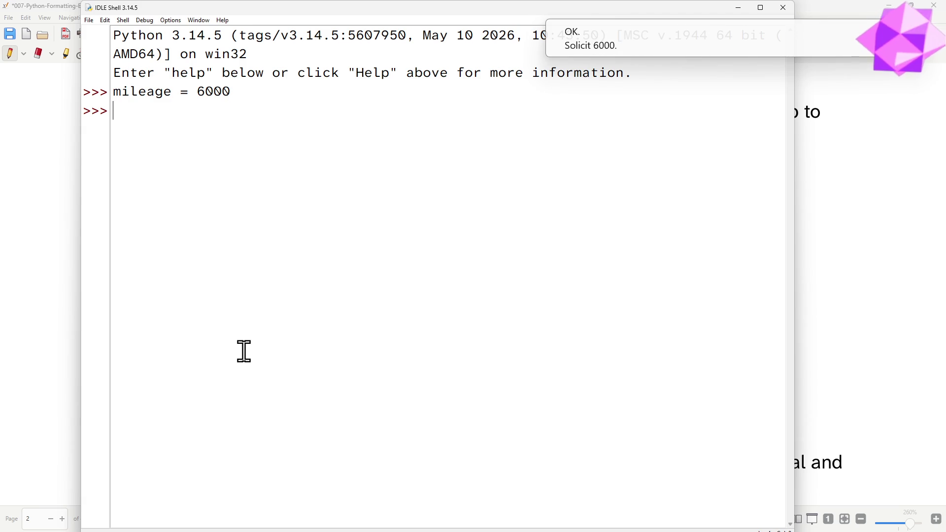
type("f\"{")
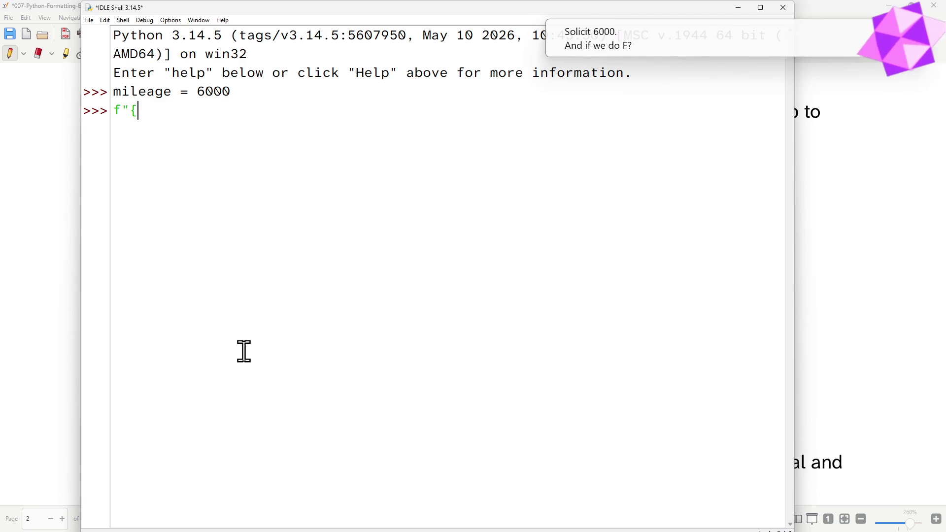
type("mileage:")
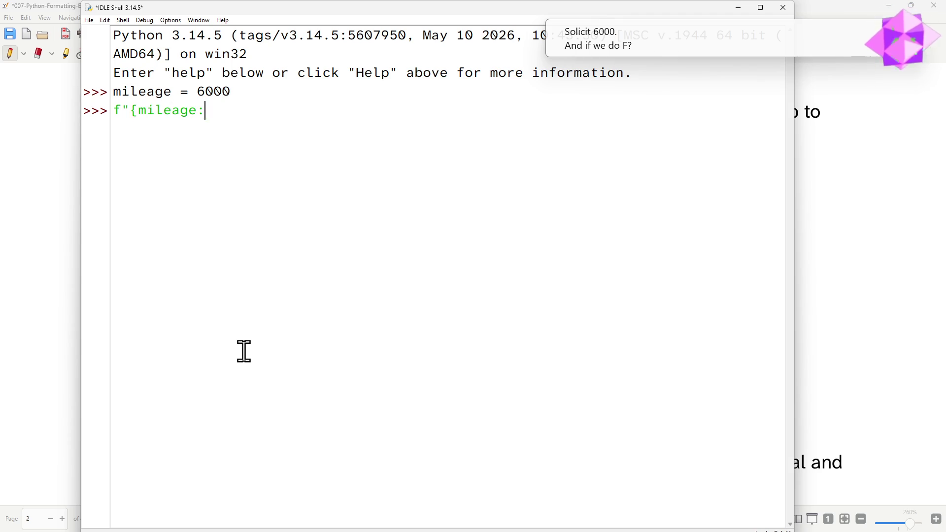
type("06")
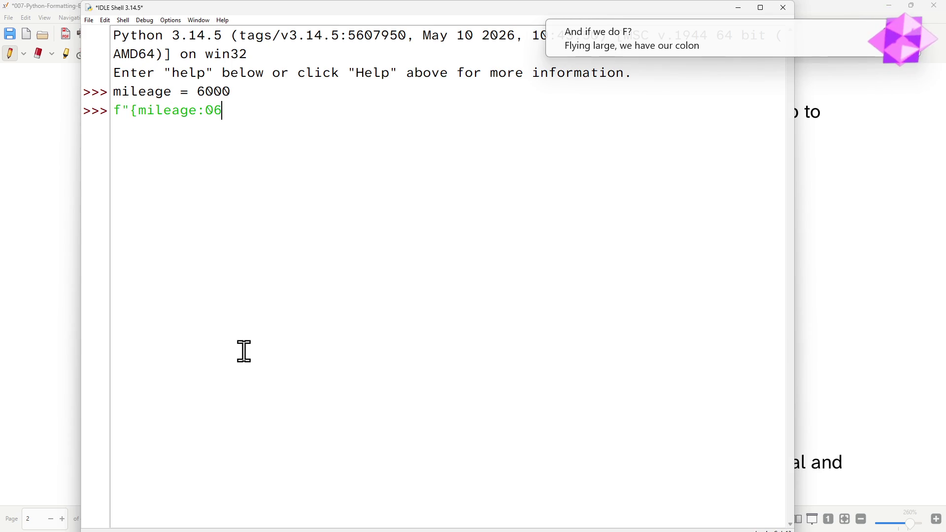
type("}")
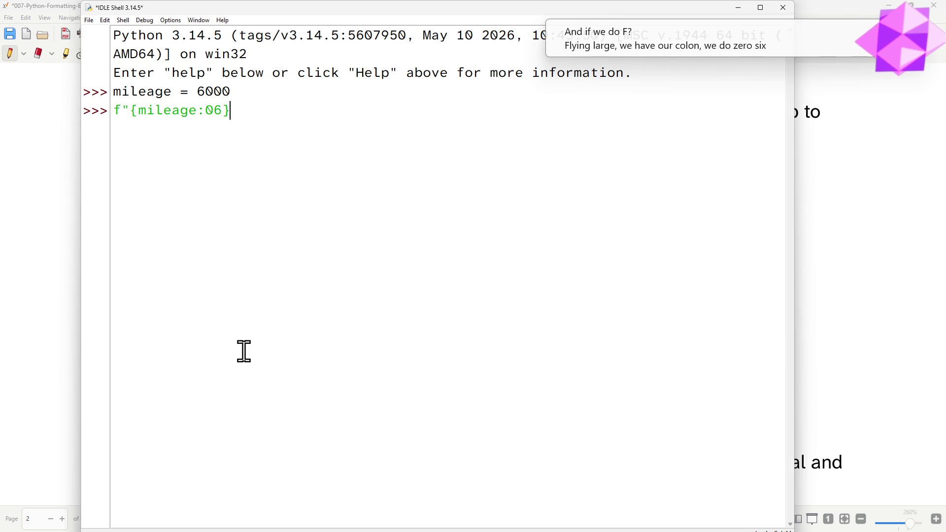
type("\"")
key("Right")
key("BackSpace")
key("BackSpace")
type("}\"")
key("Return")
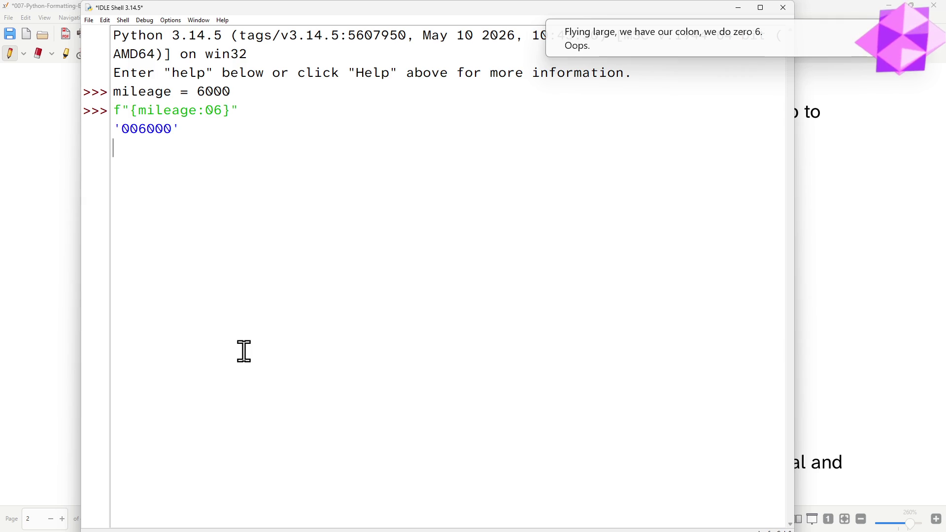
Step: Recall the f-string and try {mileage:,06} and {mileage:0,6}, both raising format errors
key("alt+p")
key("Left")
key("Left")
key("Left")
key("Left")
type(",")
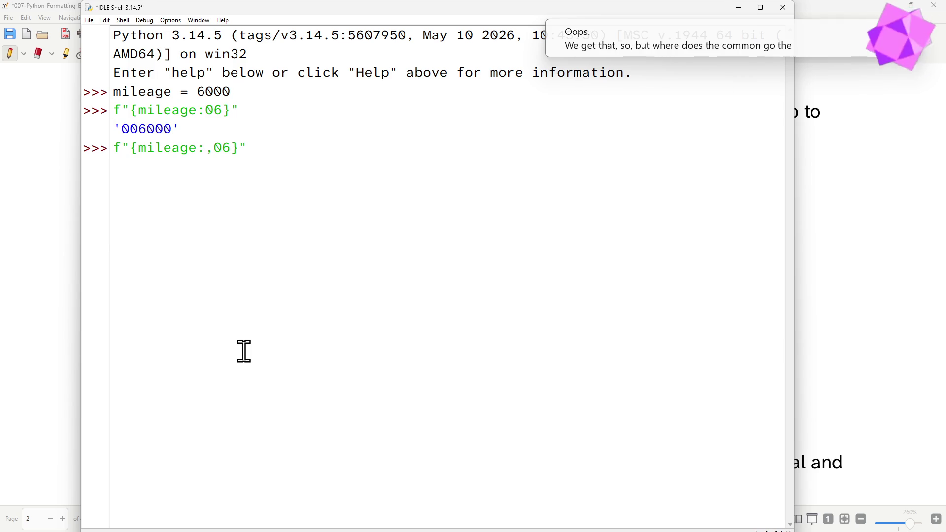
key("Return")
key("Up")
key("Up")
key("Up")
key("Up")
key("Return")
key("Left")
key("Left")
key("Left")
key("Left")
key("BackSpace")
type(",")
key("Return")
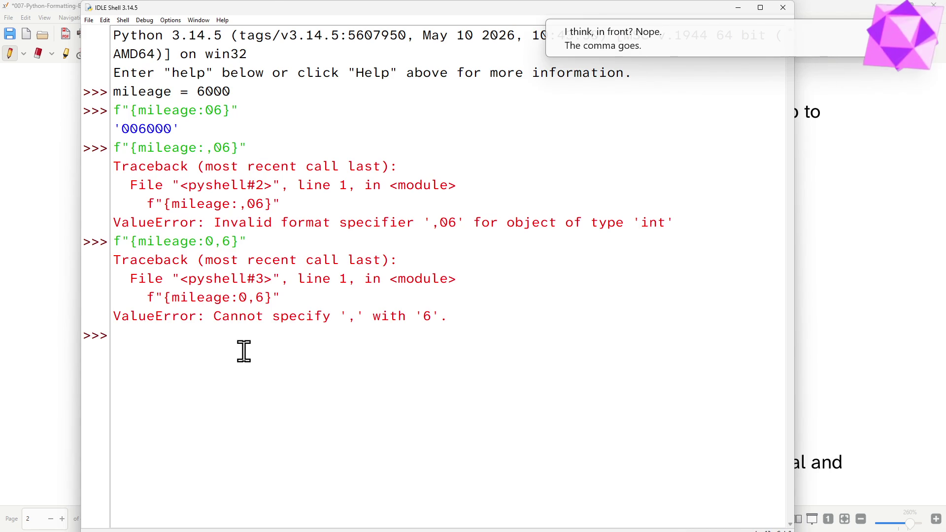
Step: Move the comma last so {mileage:06,} prints '06,000', then return to the exercise sheet
key("Return")
key("Left")
key("Left")
key("Left")
key("Right")
key("BackSpace")
key("Right")
type(",")
key("Return")
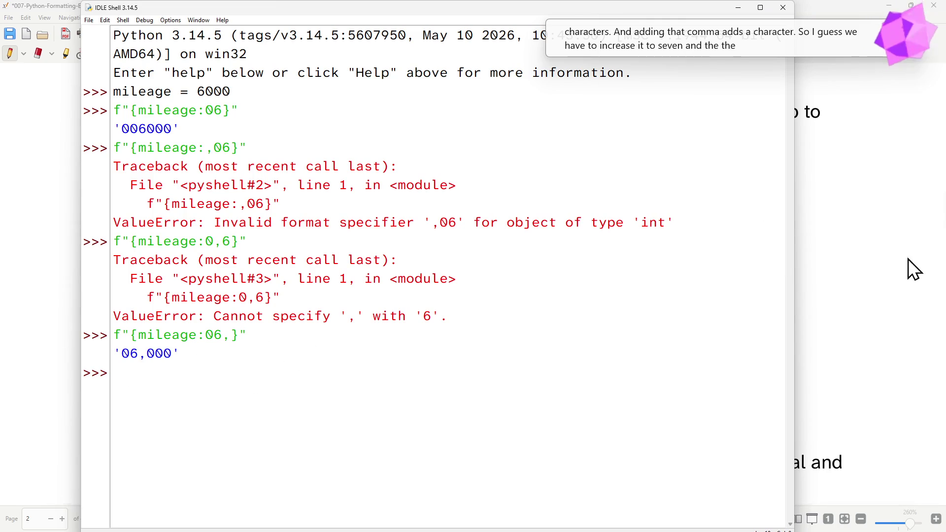
left_click(899, 274)
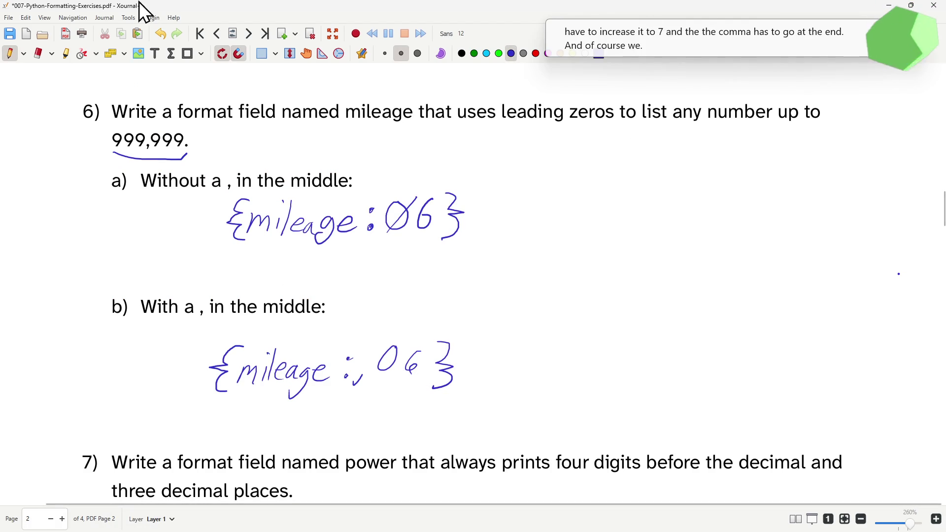
Step: Erase ',06' in answer 6b and rewrite the specifier as 07, so it reads {mileage:07,}
left_click(38, 54)
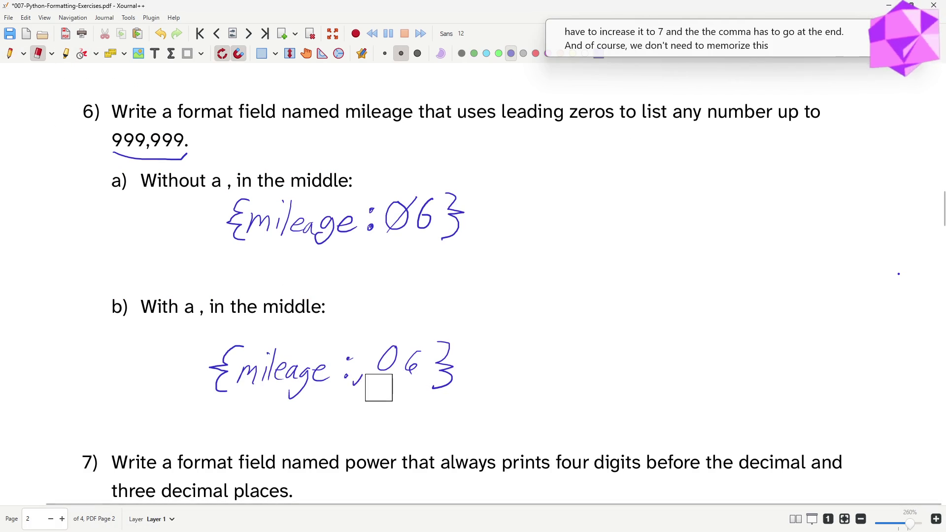
left_click_drag(381, 386, 392, 372)
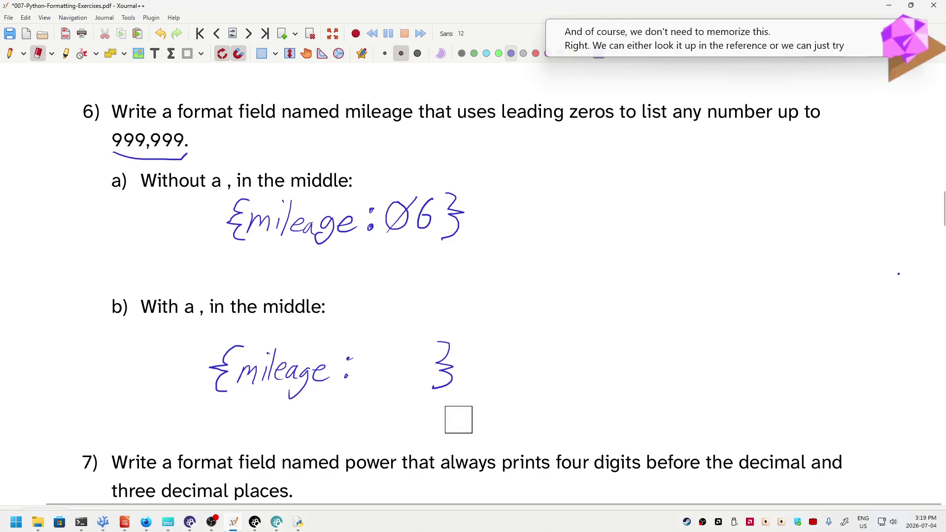
left_click(9, 53)
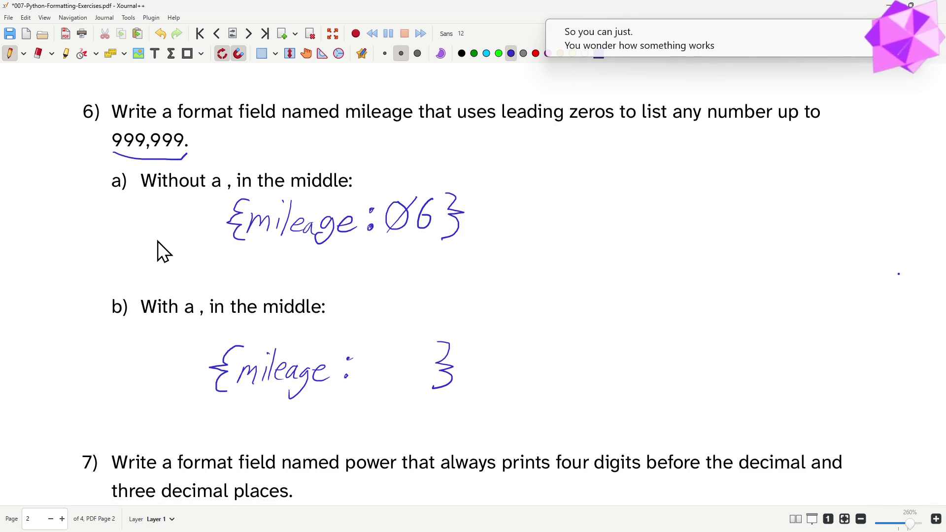
left_click(389, 355)
key("ctrl+z")
left_click(360, 365)
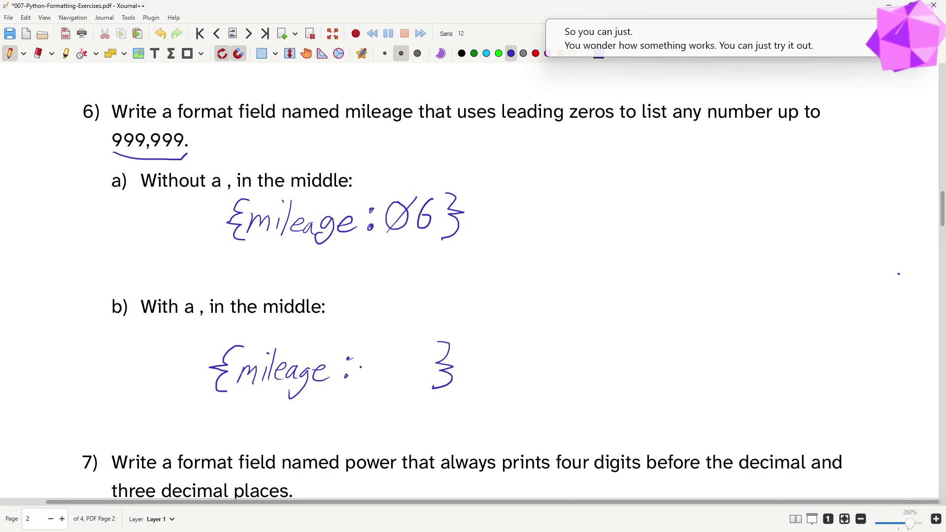
mouse_move(372, 344)
left_mouse_down()
mouse_move(363, 364)
mouse_move(373, 344)
mouse_move(404, 342)
mouse_move(392, 372)
mouse_move(398, 358)
mouse_move(411, 362)
left_mouse_up()
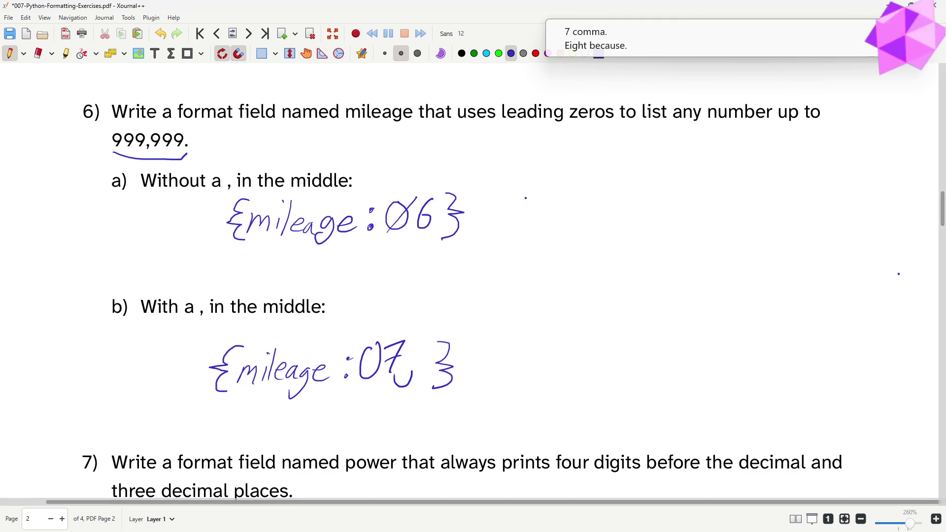
Step: Handwrite a two-line note beside 6b that the comma needs extra width
mouse_move(497, 318)
left_mouse_down()
mouse_move(517, 316)
mouse_move(540, 331)
mouse_move(579, 312)
mouse_move(587, 330)
left_mouse_up()
left_click(522, 321)
key("ctrl+z")
left_click_drag(590, 321, 658, 321)
mouse_move(650, 306)
left_mouse_down()
mouse_move(663, 304)
mouse_move(679, 320)
mouse_move(734, 318)
mouse_move(741, 301)
left_mouse_up()
mouse_move(745, 316)
left_mouse_down()
mouse_move(757, 296)
mouse_move(765, 316)
left_mouse_up()
mouse_move(497, 355)
left_mouse_down()
mouse_move(506, 368)
mouse_move(519, 364)
mouse_move(539, 337)
left_mouse_up()
mouse_move(545, 341)
left_mouse_down()
mouse_move(544, 356)
mouse_move(603, 362)
left_mouse_up()
mouse_move(624, 349)
left_mouse_down()
mouse_move(671, 355)
mouse_move(688, 339)
left_mouse_up()
mouse_move(692, 325)
left_mouse_down()
mouse_move(690, 357)
mouse_move(755, 364)
left_mouse_up()
left_click(760, 347)
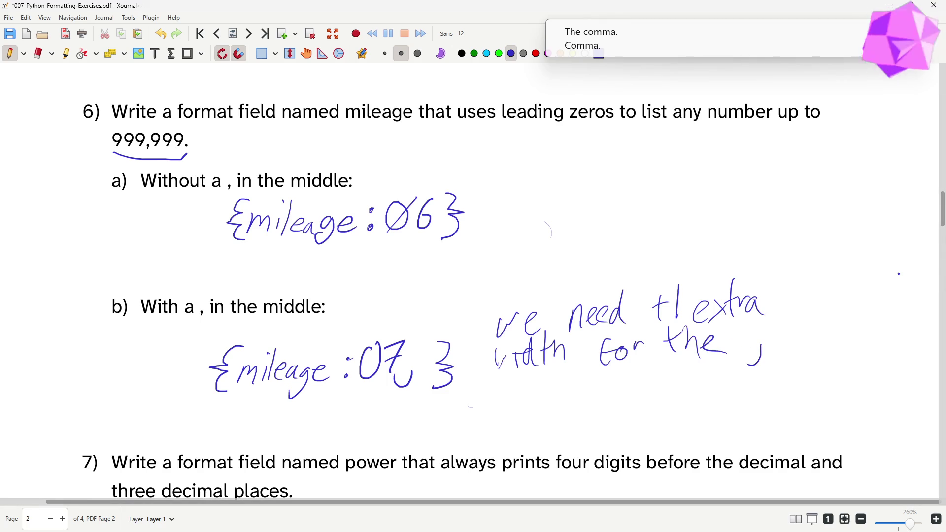
scroll(448, 267, "down", 3)
scroll(426, 377, "down", 2)
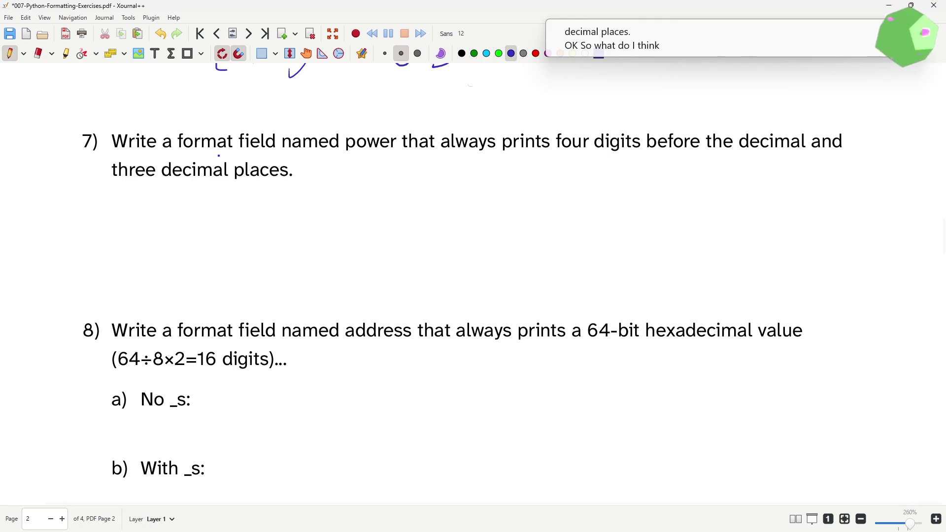
Step: Begin question 7's answer by writing {power:08 under the question
mouse_move(224, 205)
left_mouse_down()
mouse_move(212, 223)
mouse_move(222, 253)
left_mouse_up()
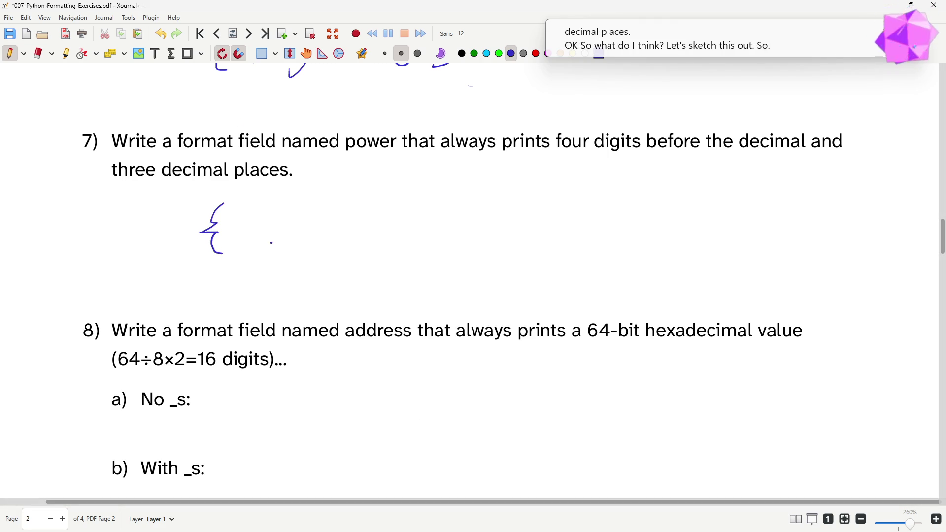
mouse_move(245, 228)
left_mouse_down()
mouse_move(250, 244)
mouse_move(337, 229)
mouse_move(338, 213)
left_mouse_up()
left_click(344, 228)
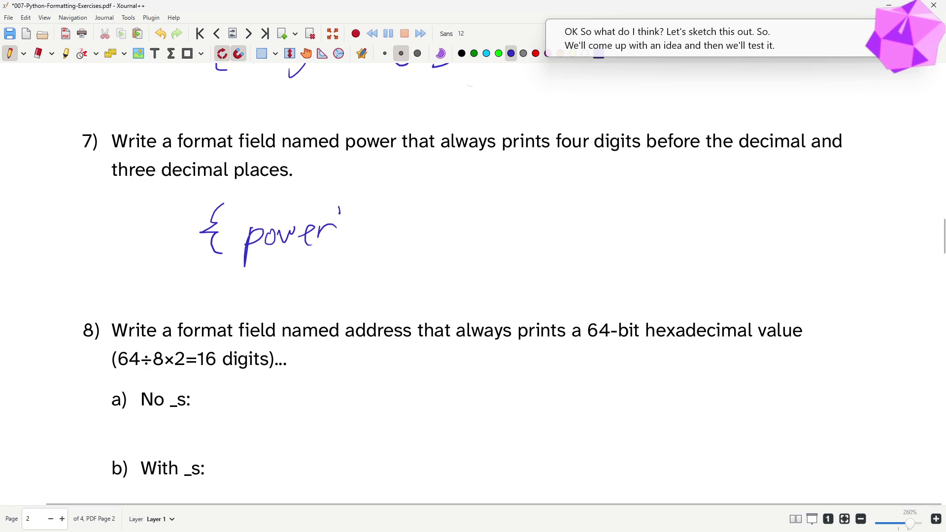
left_click(343, 236)
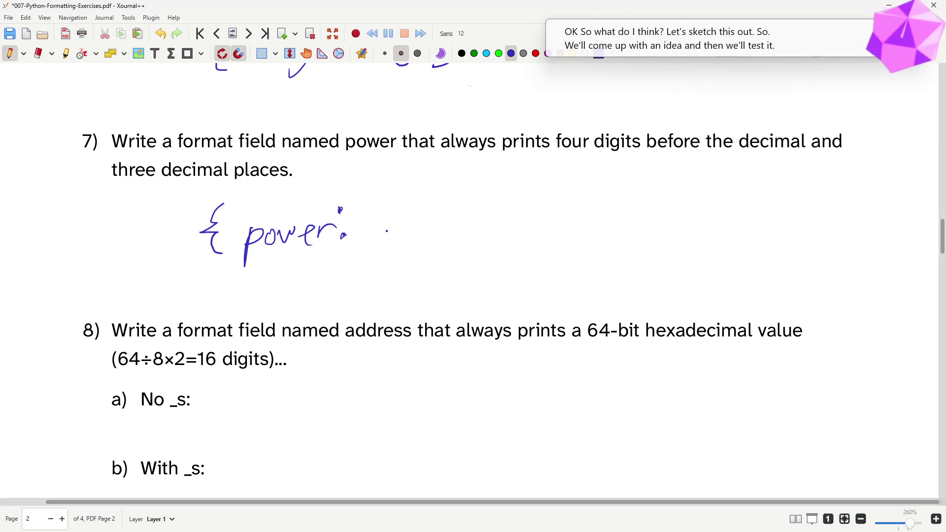
left_click_drag(367, 208, 388, 206)
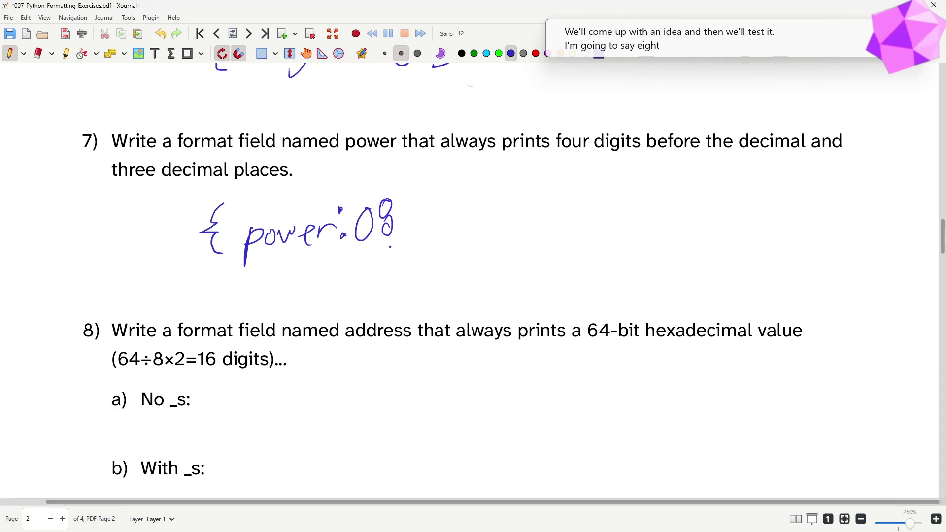
Step: Note the width working 4+3=7+1 above question 7
mouse_move(556, 100)
left_mouse_down()
mouse_move(570, 121)
mouse_move(564, 129)
mouse_move(597, 117)
mouse_move(585, 132)
left_mouse_up()
mouse_move(604, 103)
left_mouse_down()
mouse_move(600, 132)
mouse_move(637, 111)
left_mouse_up()
mouse_move(619, 123)
left_mouse_down()
mouse_move(651, 130)
mouse_move(686, 119)
left_mouse_up()
mouse_move(681, 108)
left_mouse_down()
mouse_move(679, 129)
mouse_move(697, 127)
left_mouse_up()
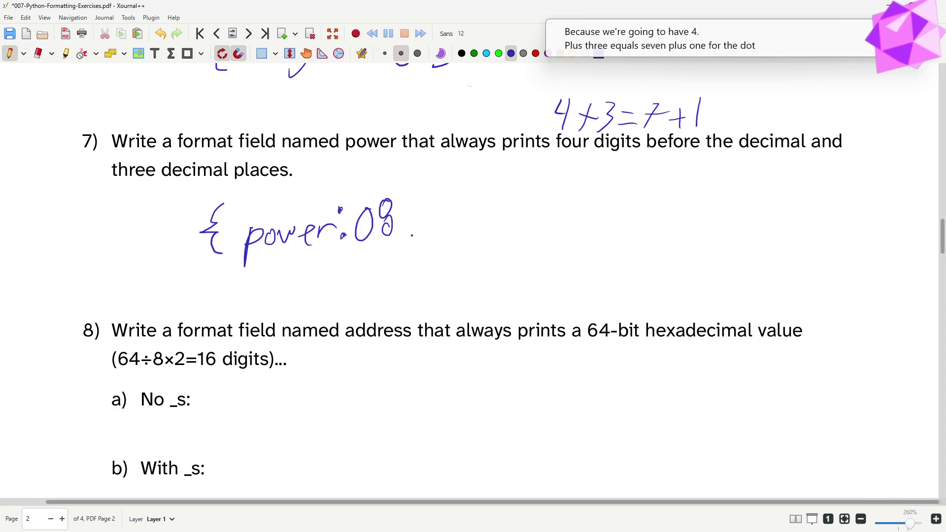
Step: Finish the answer with .3} so it reads {power:08.3}
left_click(403, 233)
left_click_drag(401, 235, 404, 234)
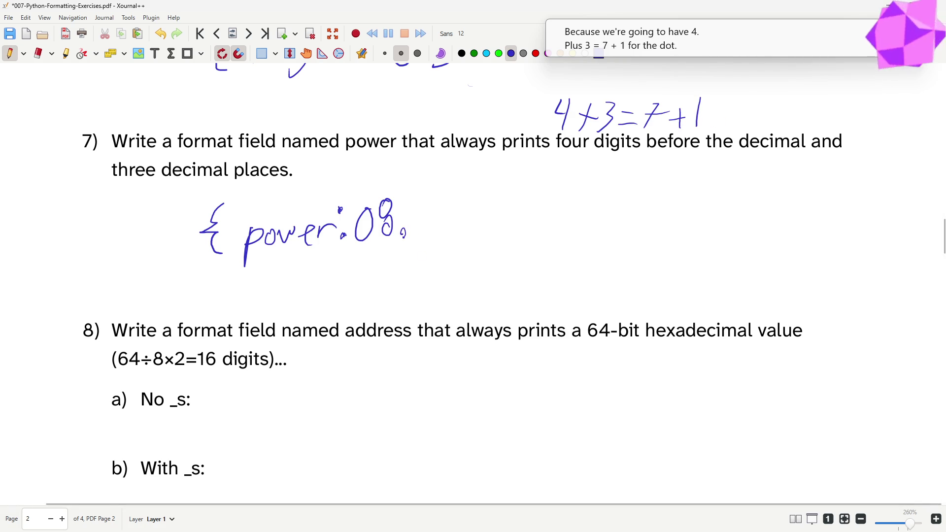
left_click_drag(420, 201, 419, 232)
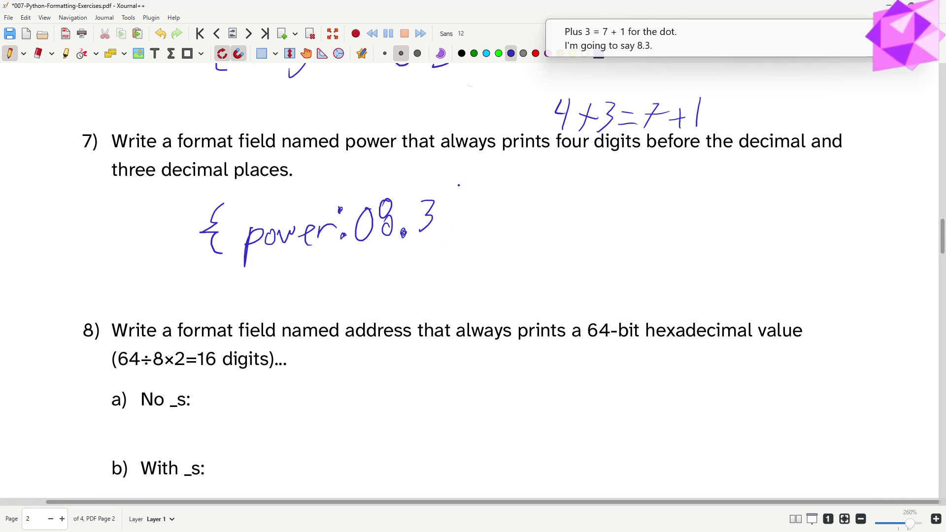
left_click_drag(453, 196, 454, 252)
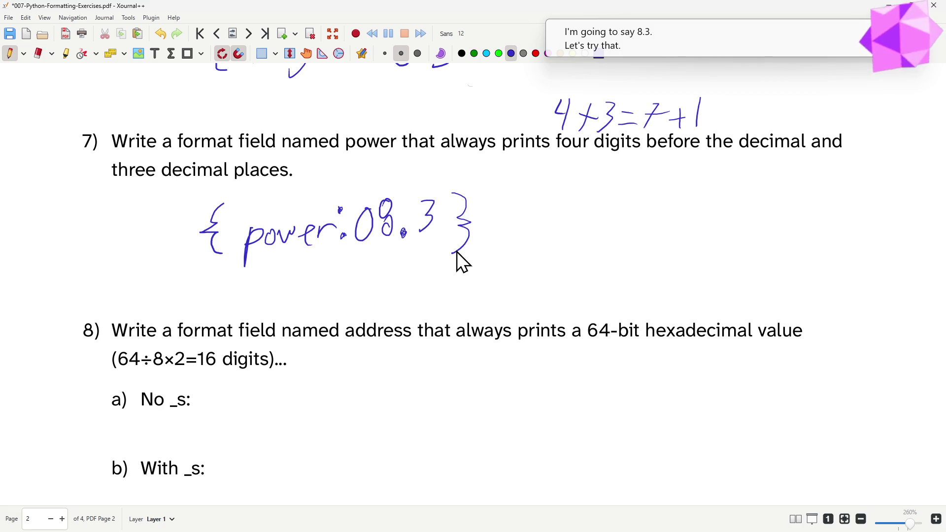
key("alt+Tab")
type("power = 10.2")
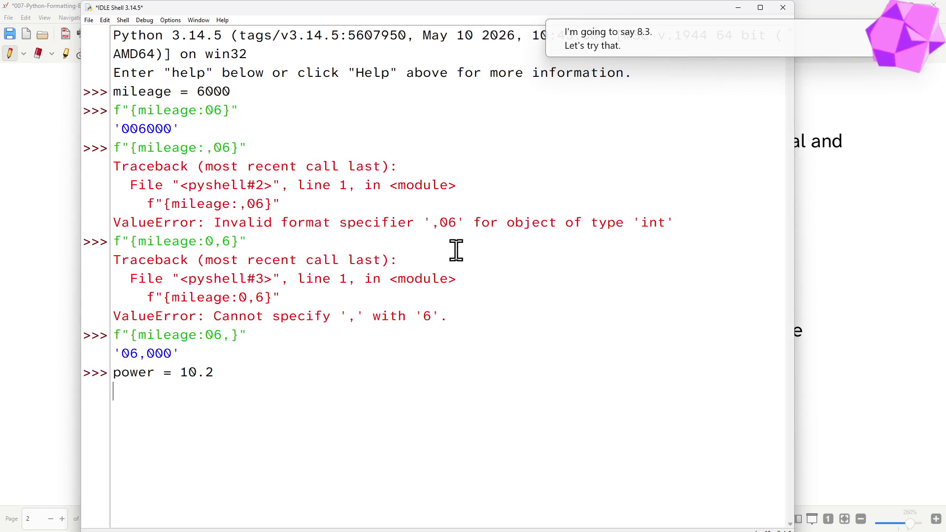
Step: With power = 10.2, run {power:08.3} giving '000010.2' and {power:08.3f} giving '0010.200'
key("Return")
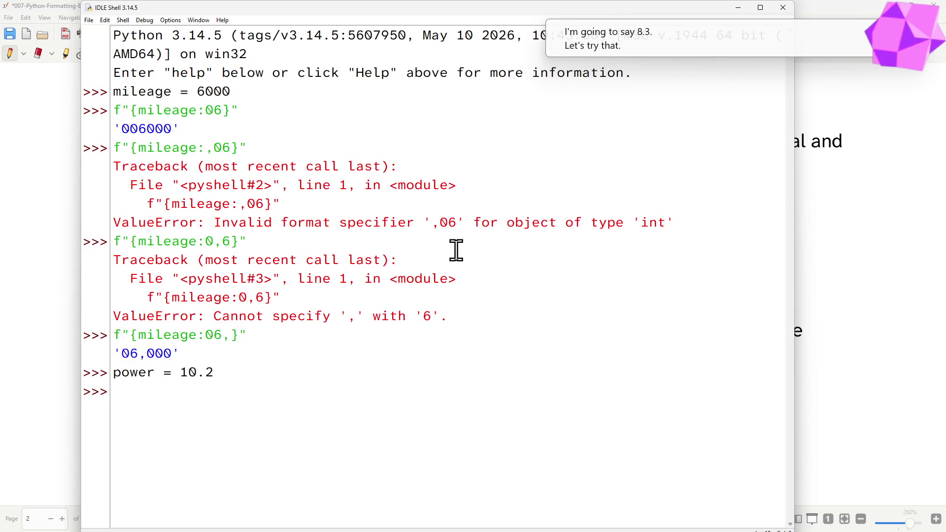
type("f")
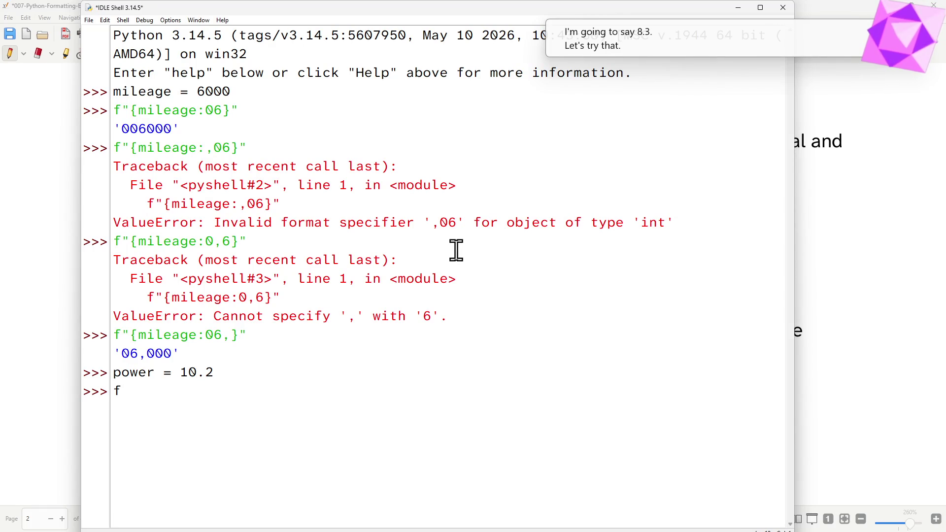
type("\"{power:08.")
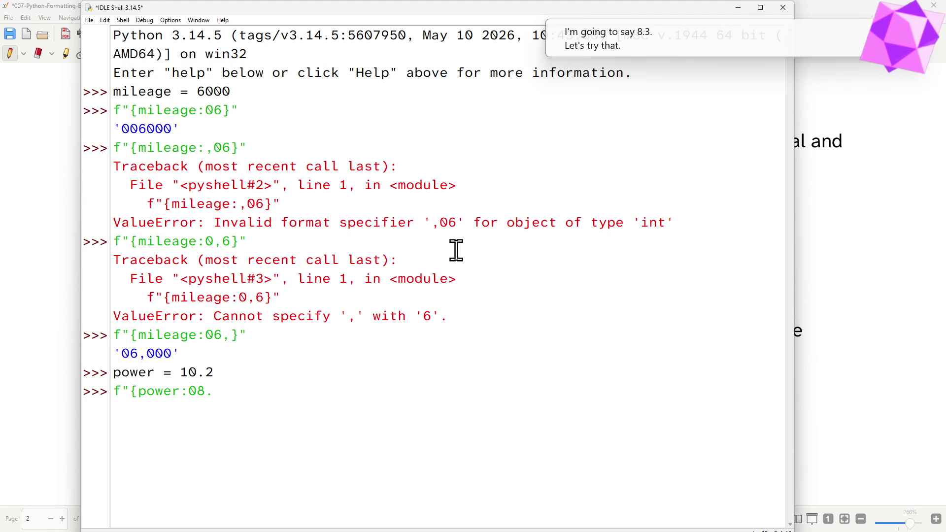
type("3}\"")
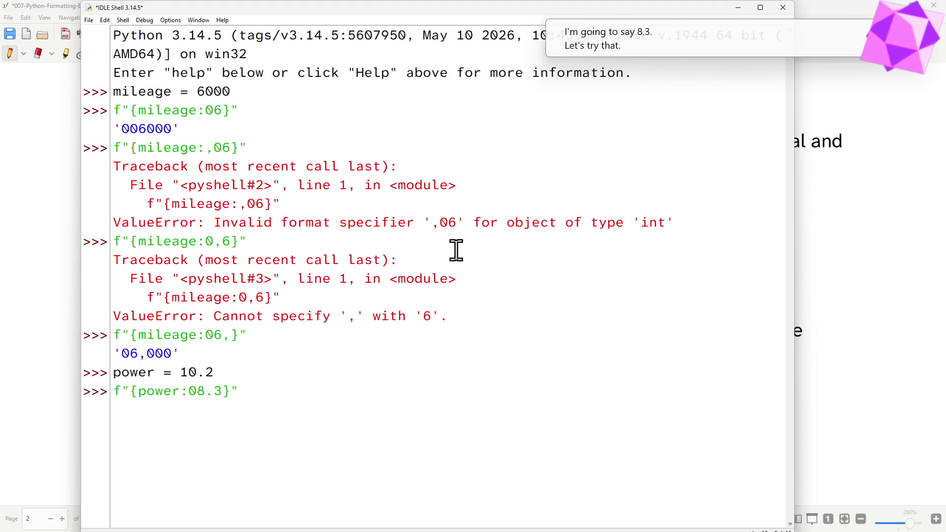
key("Return")
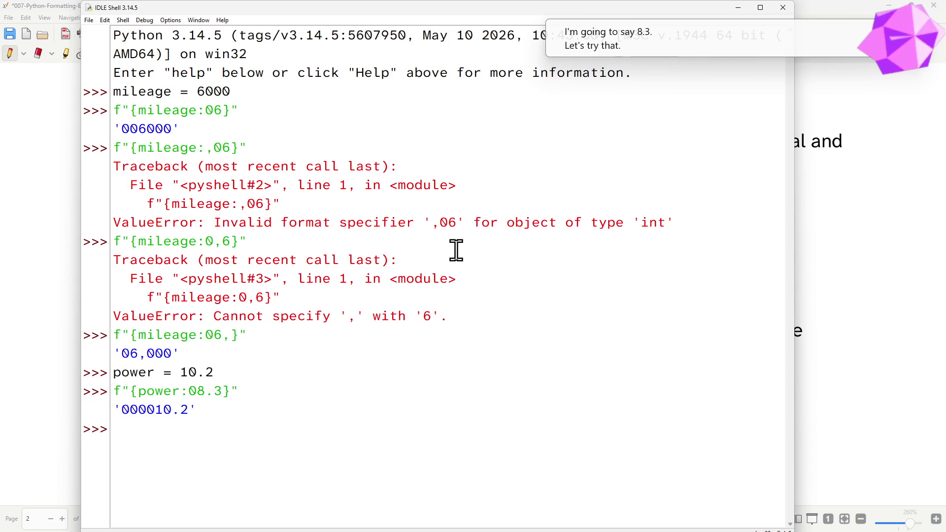
key("alt+p")
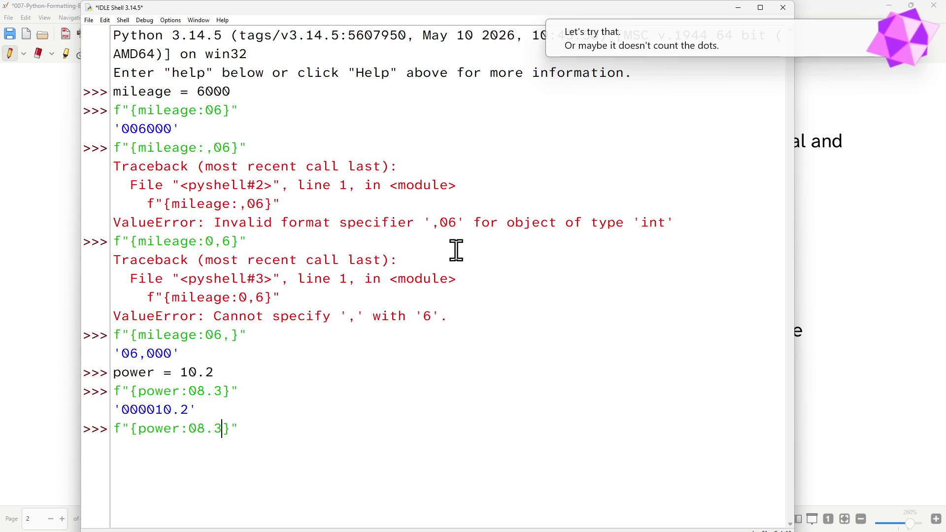
key("Left")
key("Left")
type("f")
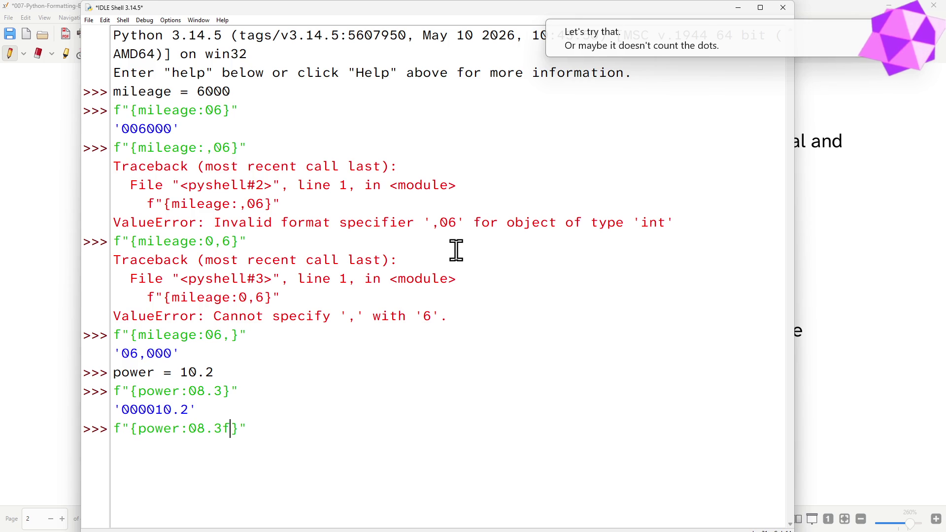
key("Return")
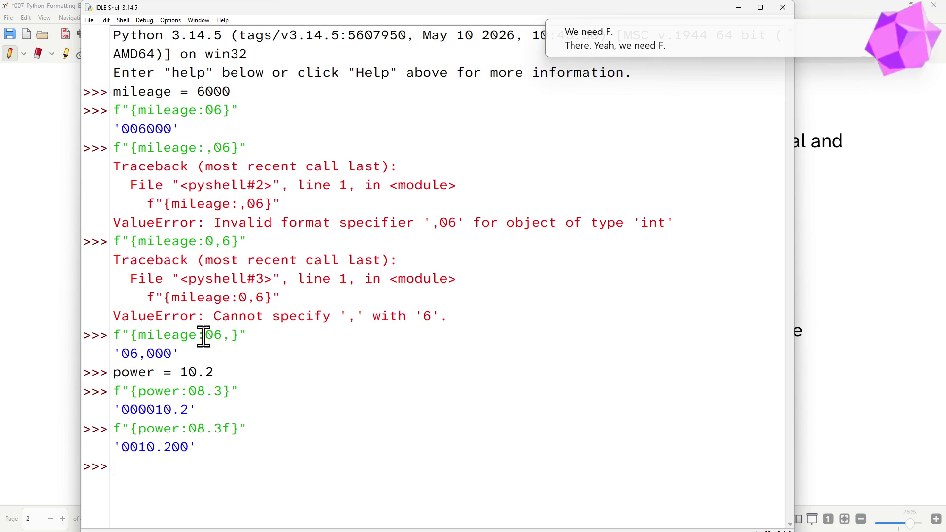
Step: Point out the mileage comma, the .3 precision and the f in the shell, then return to the sheet
left_click(223, 336)
key("Right")
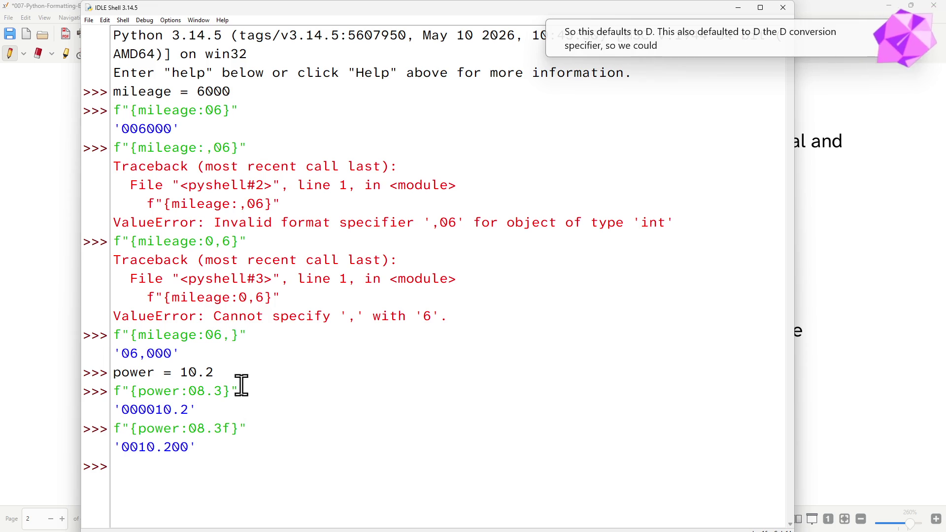
left_click(223, 392)
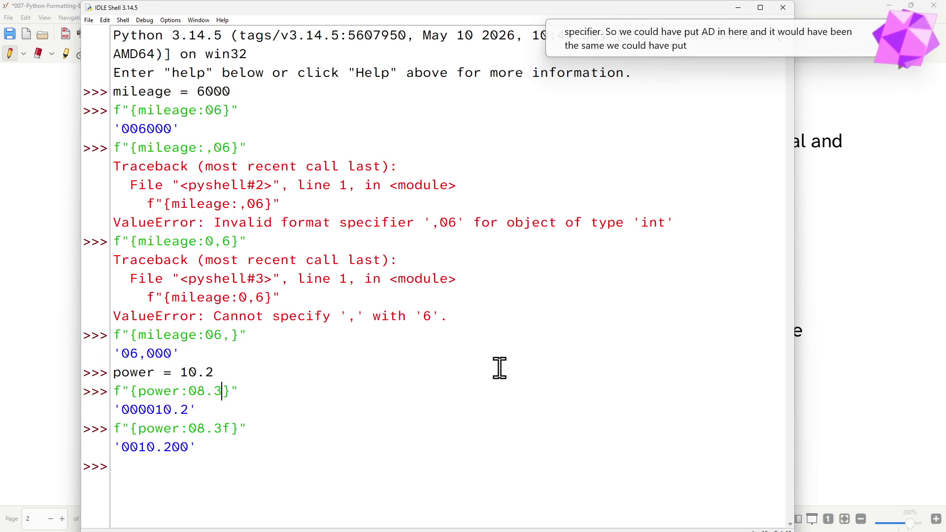
left_click_drag(222, 428, 230, 428)
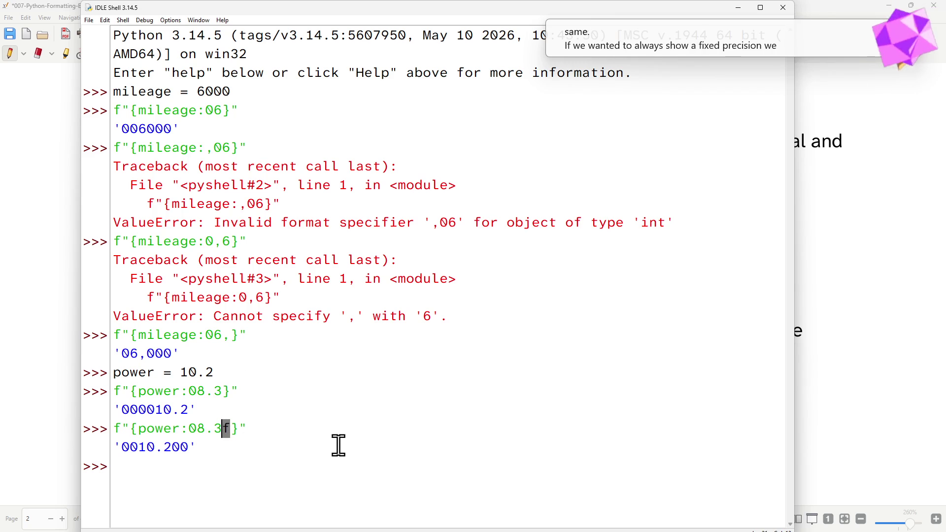
left_click(862, 432)
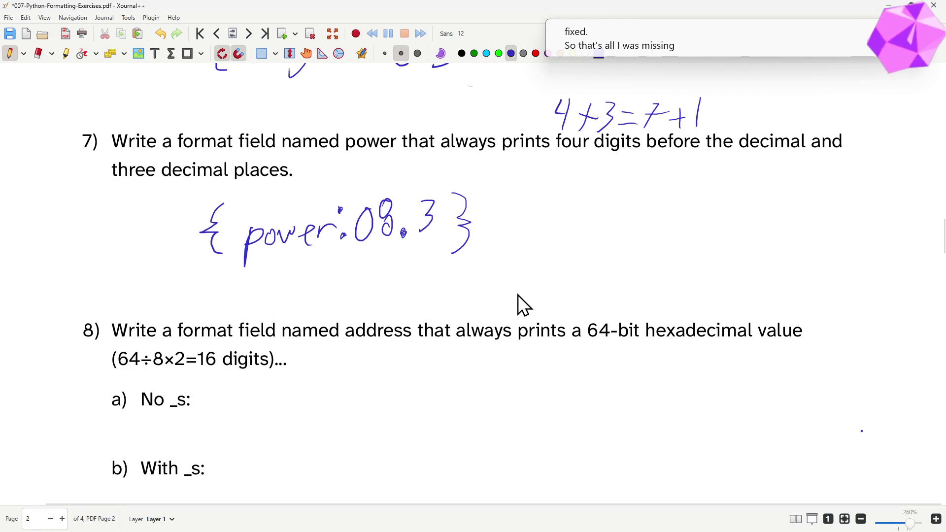
Step: Write an f after the 3 so question 7's answer reads {power:08.3f}
left_click(450, 208)
left_click_drag(448, 193, 466, 199)
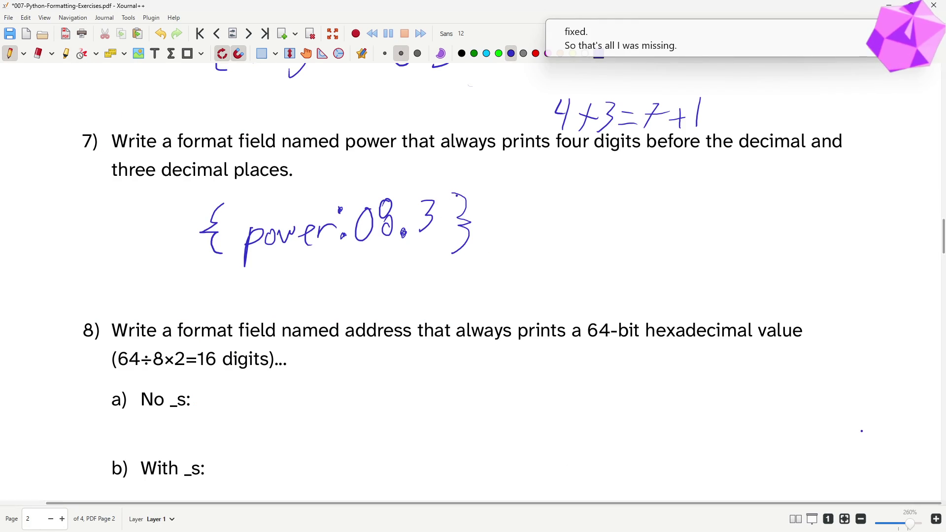
left_click_drag(444, 209, 463, 209)
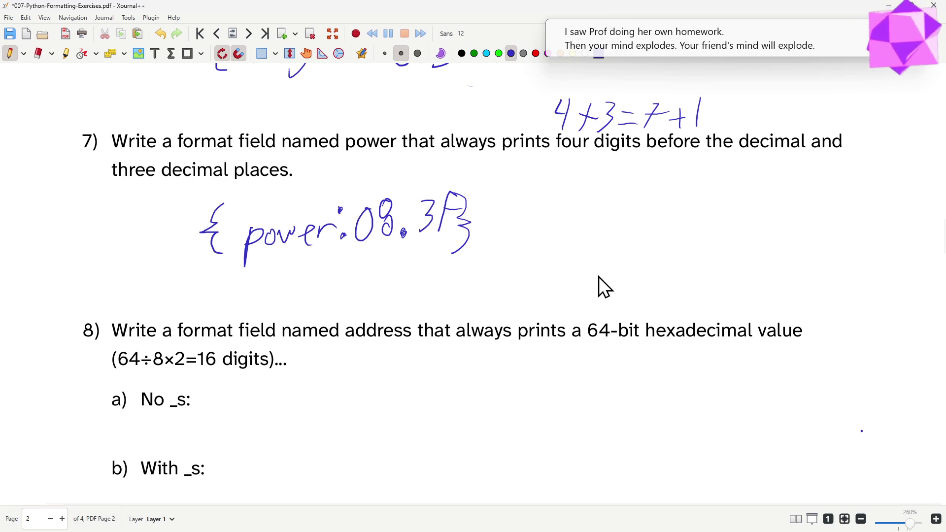
scroll(666, 391, "down", 1)
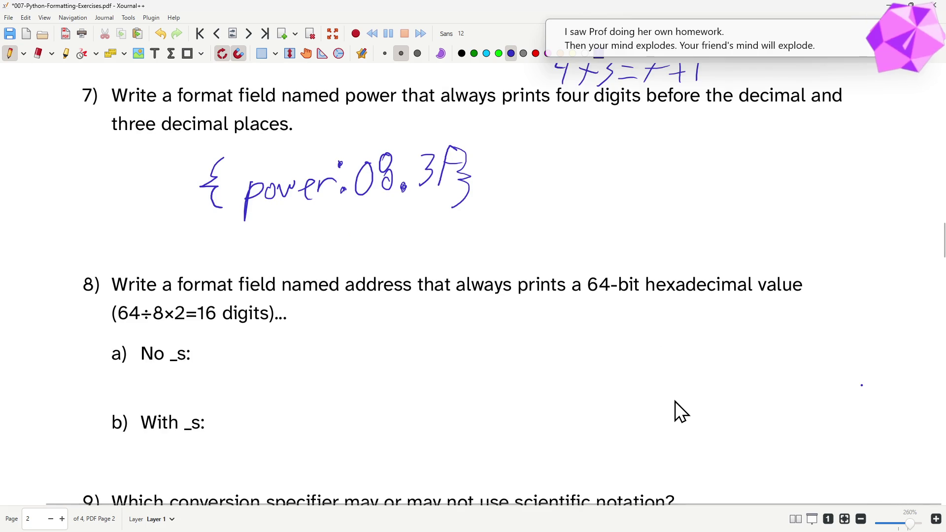
scroll(675, 401, "down", 1)
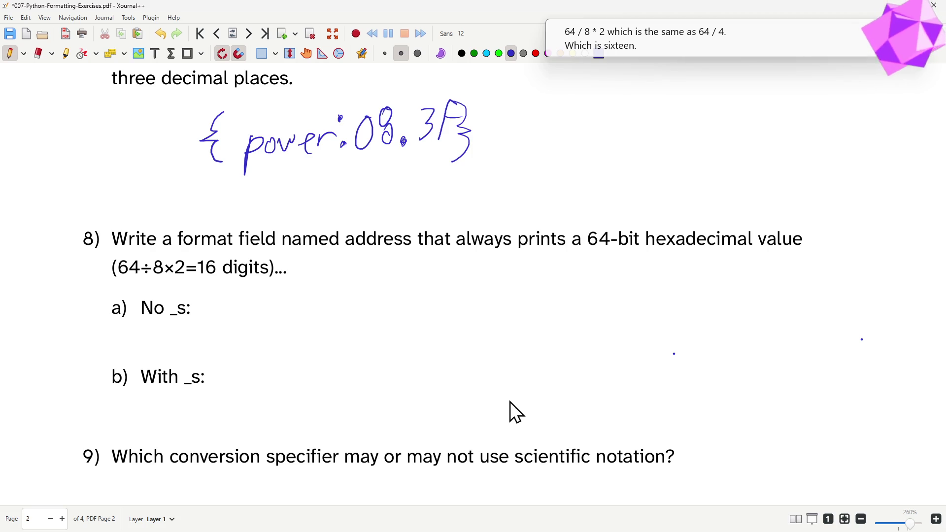
Step: Handwrite {address:016x} beside question 8a
left_click(341, 172)
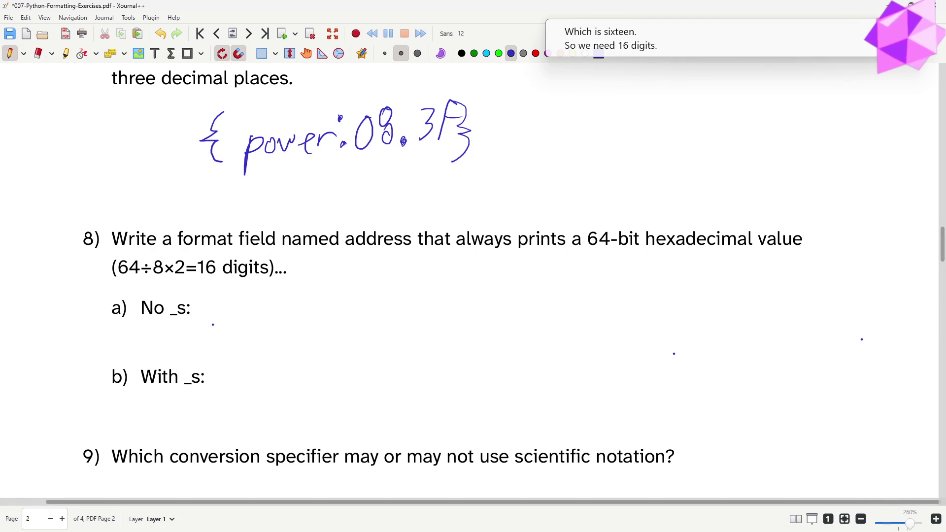
mouse_move(226, 325)
left_mouse_down()
mouse_move(216, 330)
mouse_move(227, 350)
mouse_move(280, 341)
left_mouse_up()
mouse_move(282, 336)
left_mouse_down()
mouse_move(334, 334)
mouse_move(341, 319)
mouse_move(357, 337)
mouse_move(401, 337)
mouse_move(386, 337)
mouse_move(414, 325)
mouse_move(406, 343)
left_mouse_up()
left_click(320, 325)
left_click(372, 314)
left_click(402, 324)
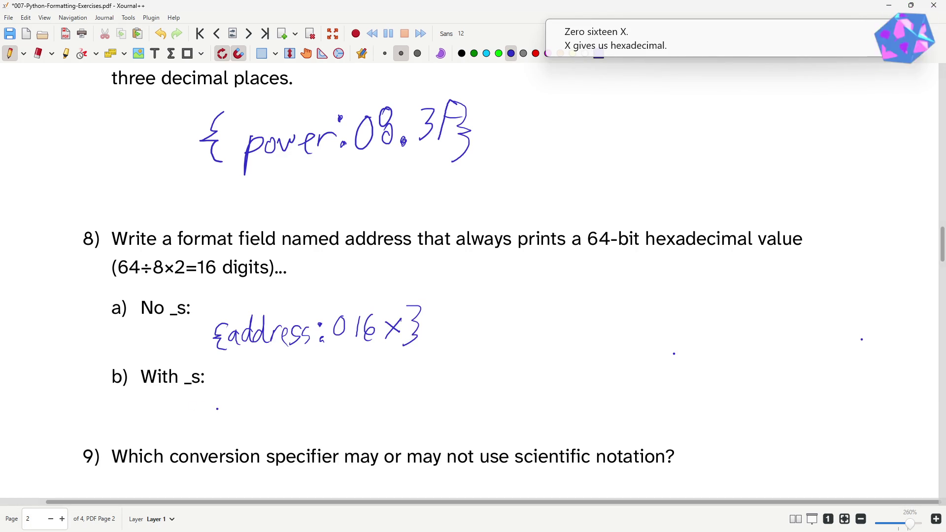
Step: Handwrite {address:016_x} beside question 8b
mouse_move(228, 387)
left_mouse_down()
mouse_move(218, 411)
mouse_move(228, 426)
mouse_move(243, 422)
left_mouse_up()
left_click_drag(256, 387, 254, 422)
mouse_move(272, 386)
left_mouse_down()
mouse_move(271, 421)
mouse_move(296, 418)
mouse_move(306, 401)
mouse_move(304, 418)
mouse_move(315, 418)
left_mouse_up()
left_click(325, 394)
left_click(326, 411)
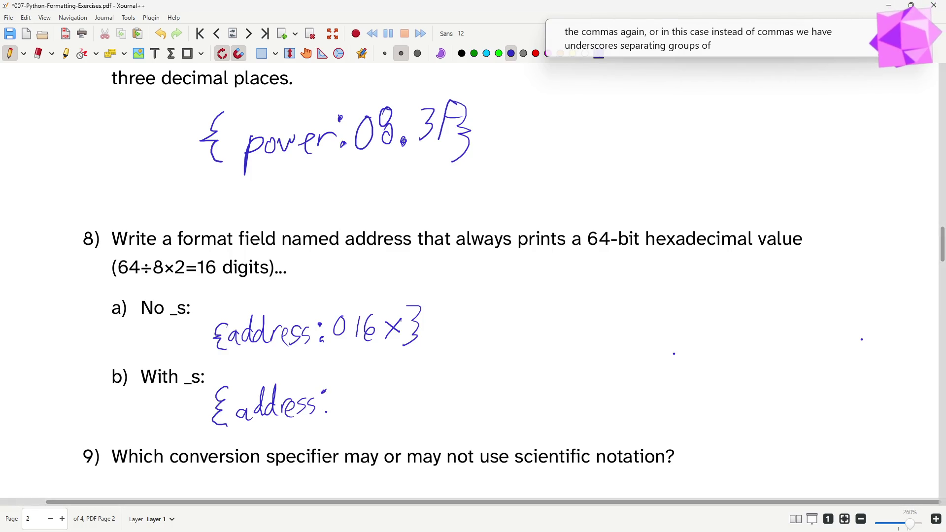
left_click(352, 392)
left_click_drag(348, 387, 346, 389)
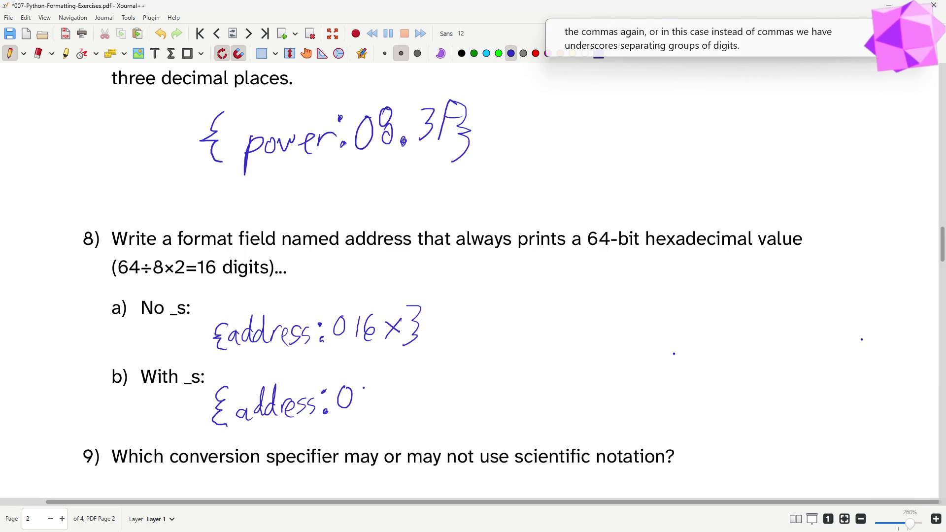
mouse_move(366, 384)
left_mouse_down()
mouse_move(365, 408)
mouse_move(424, 399)
left_mouse_up()
mouse_move(424, 384)
left_mouse_down()
mouse_move(406, 403)
mouse_move(424, 412)
left_mouse_up()
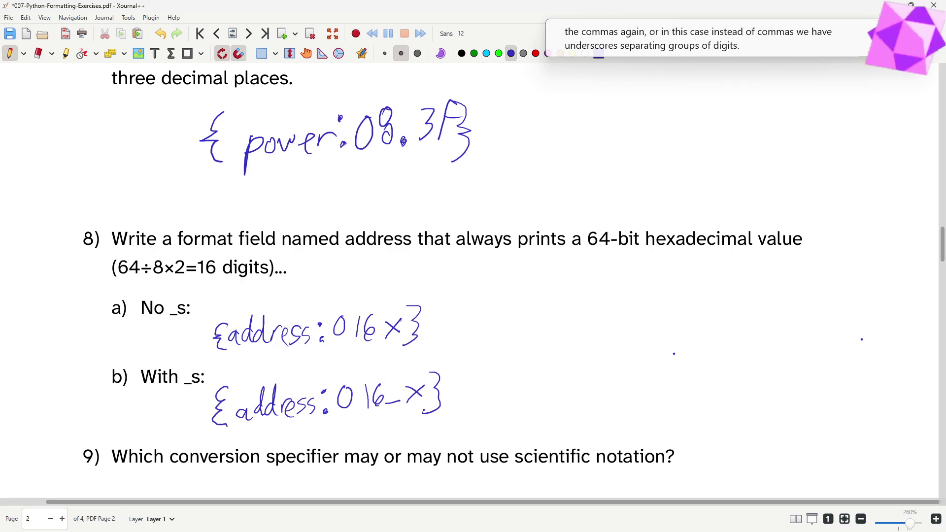
key("alt+Tab")
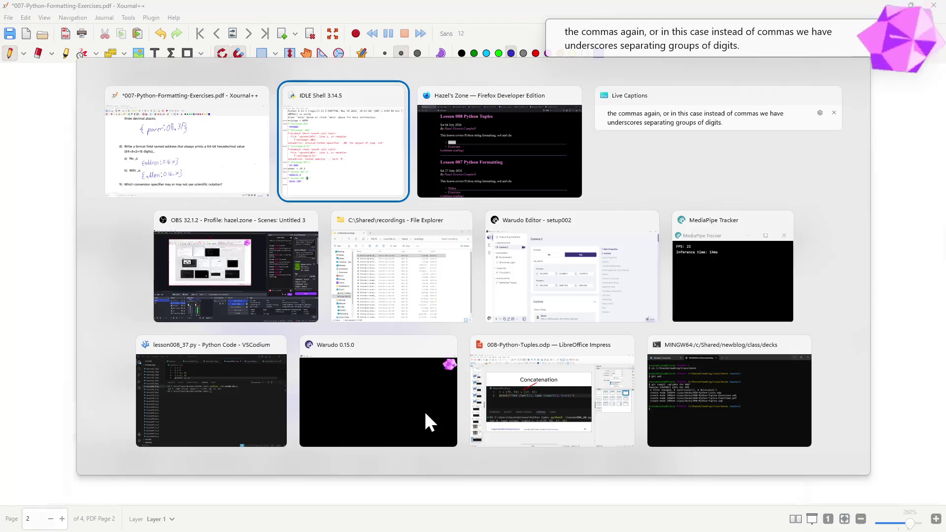
type("address = id")
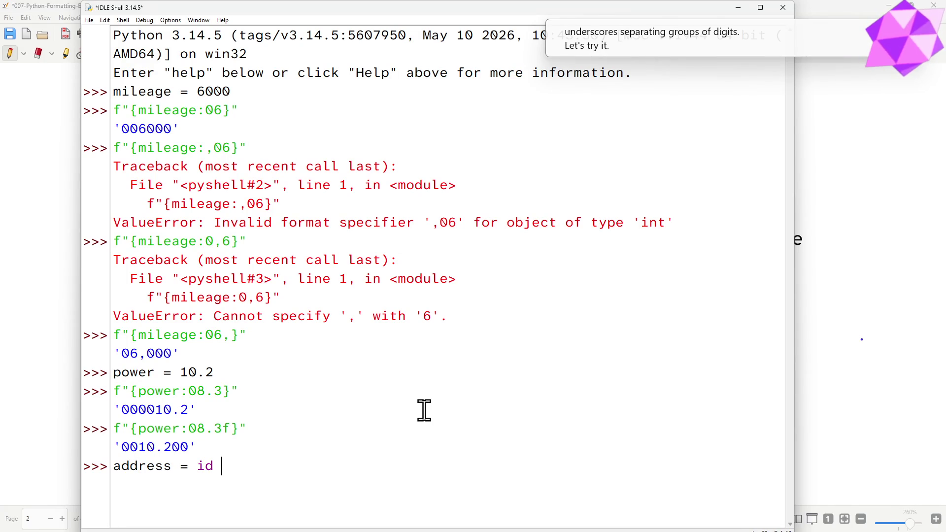
type("(None")
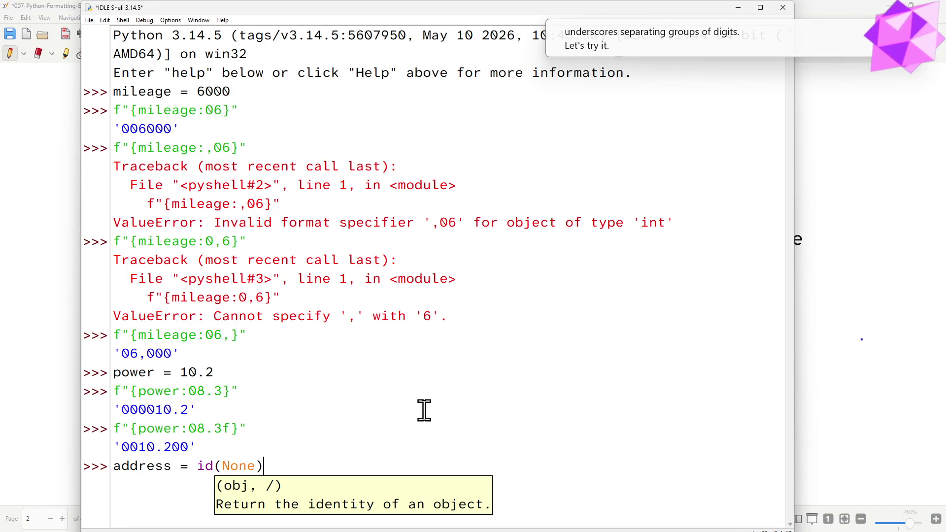
type(")")
Step: Set address = id(None), run {address:016x}, then {address:016_x} giving '0_7ffe_a181_0b40'
key("Return")
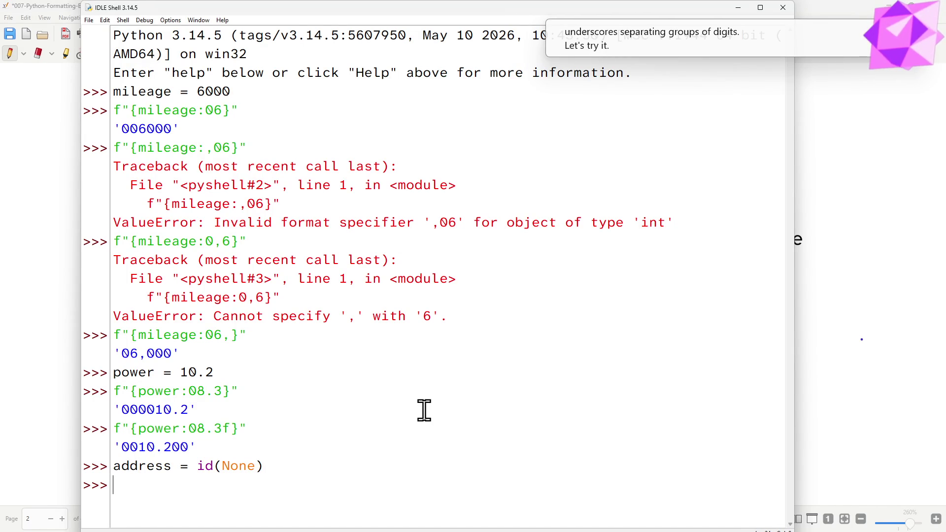
type("f\"{address:016.")
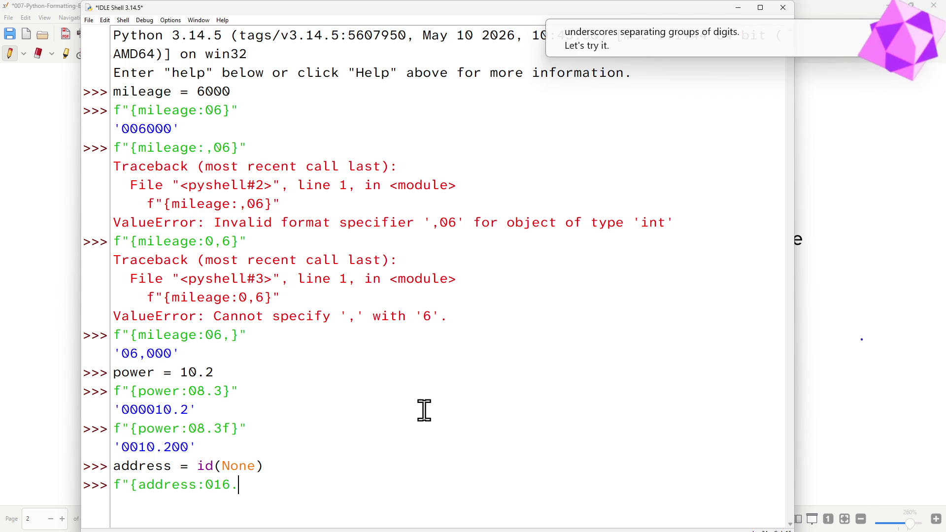
key("BackSpace")
type("x}\"")
key("Return")
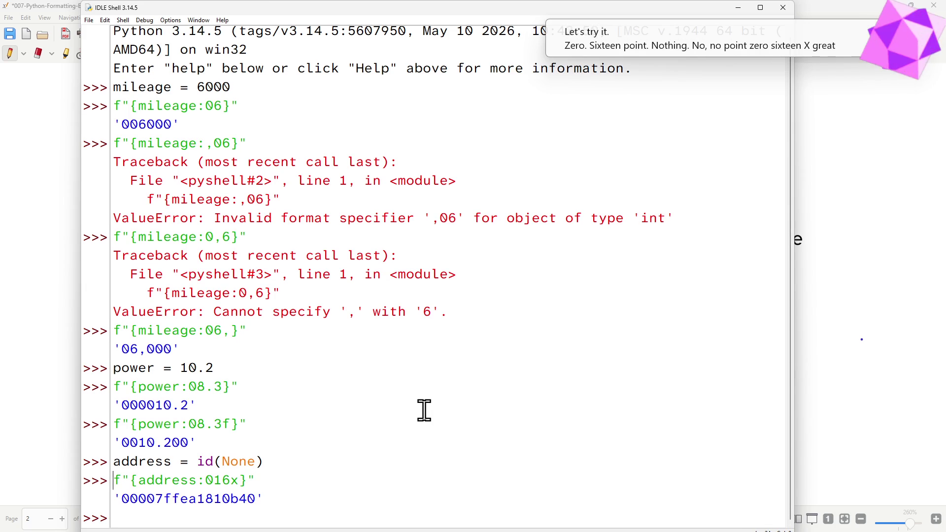
key("Return")
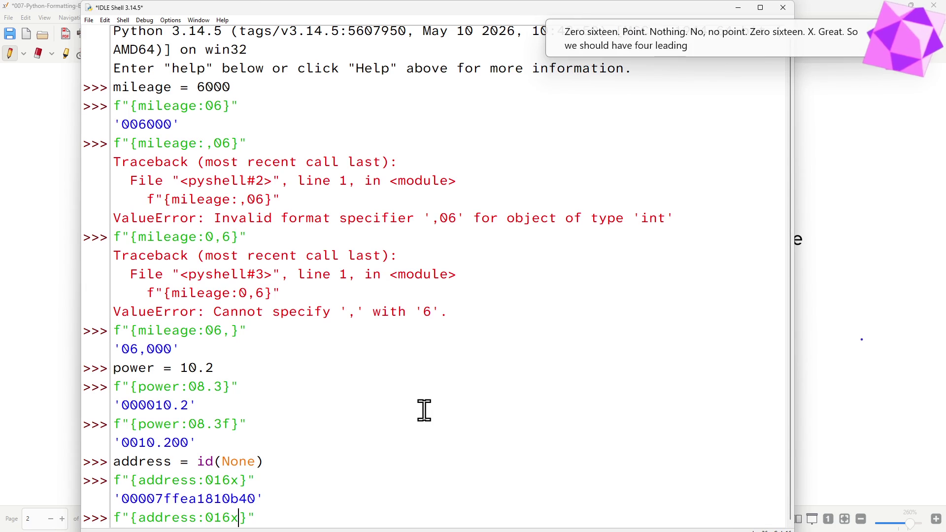
key("Left")
key("Left")
key("Left")
type("_")
key("Return")
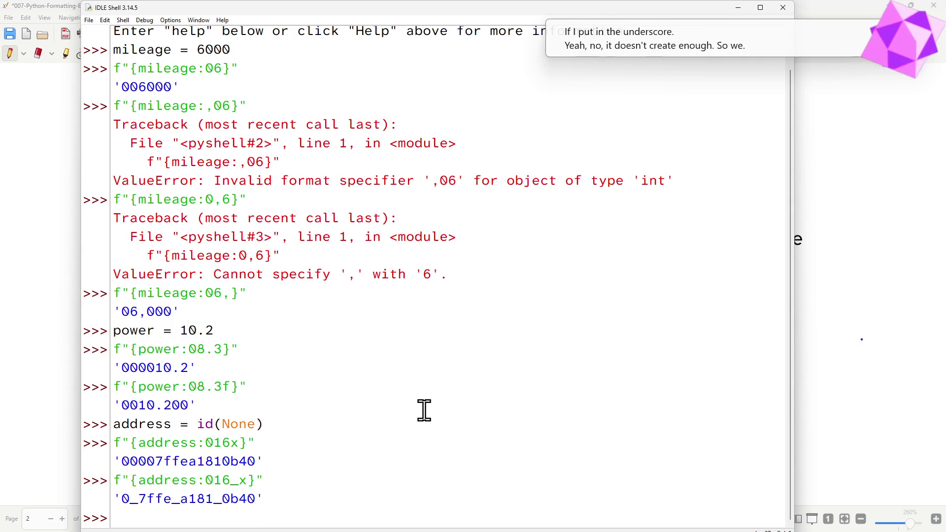
Step: Change the width to 019 so {address:019_x} prints '0000_7ffe_a181_0b40', then hide the shell
key("alt+p")
key("Left")
key("Left")
key("Left")
key("Left")
key("Left")
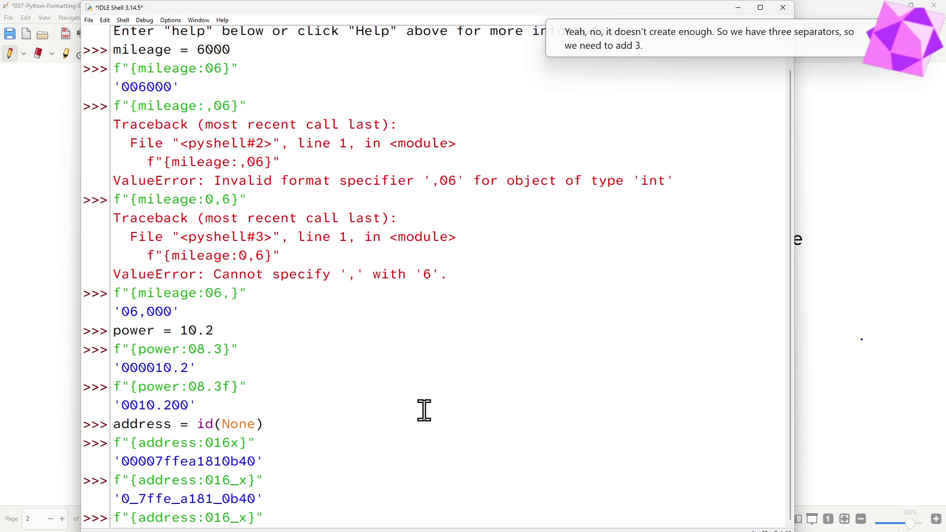
key("Right")
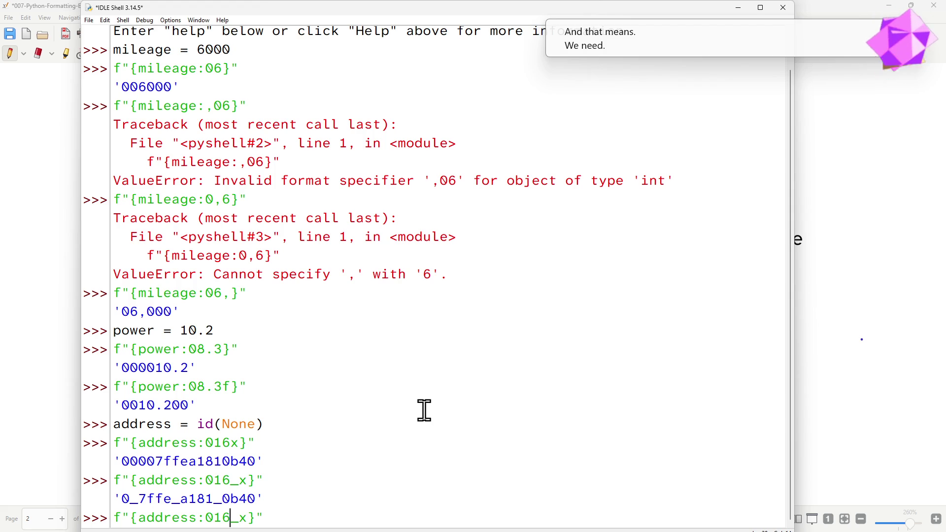
key("BackSpace")
type("9")
key("Return")
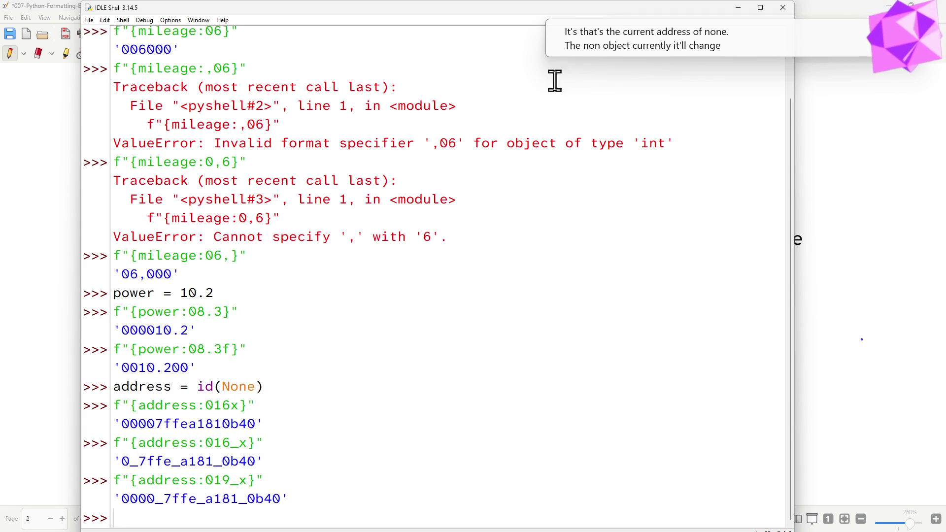
left_click(738, 12)
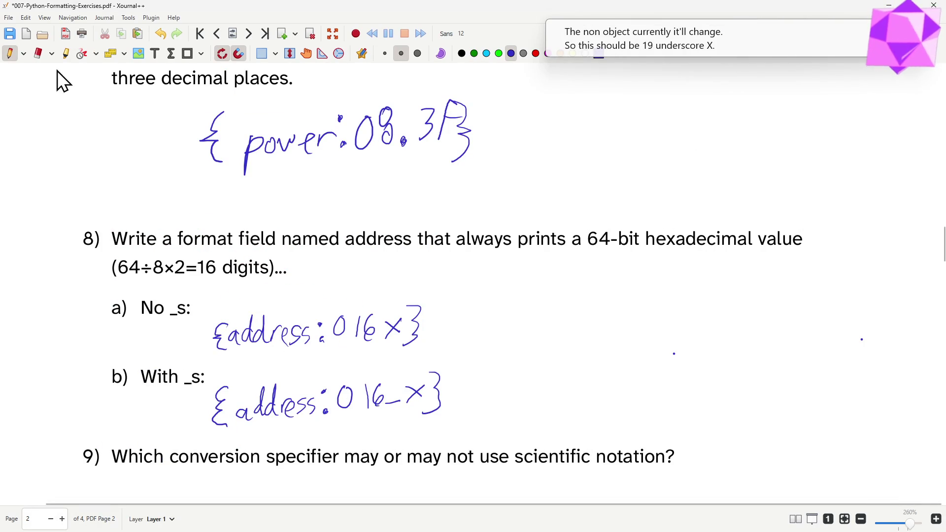
Step: Erase the 16 in answer 8b and write 19 so it reads {address:019_x}
left_click(38, 53)
left_click_drag(376, 388, 371, 417)
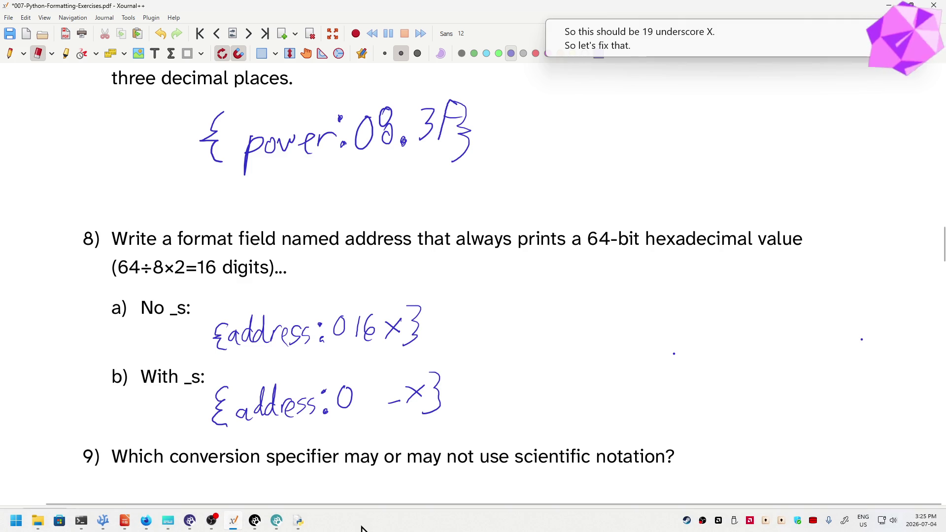
left_click(9, 53)
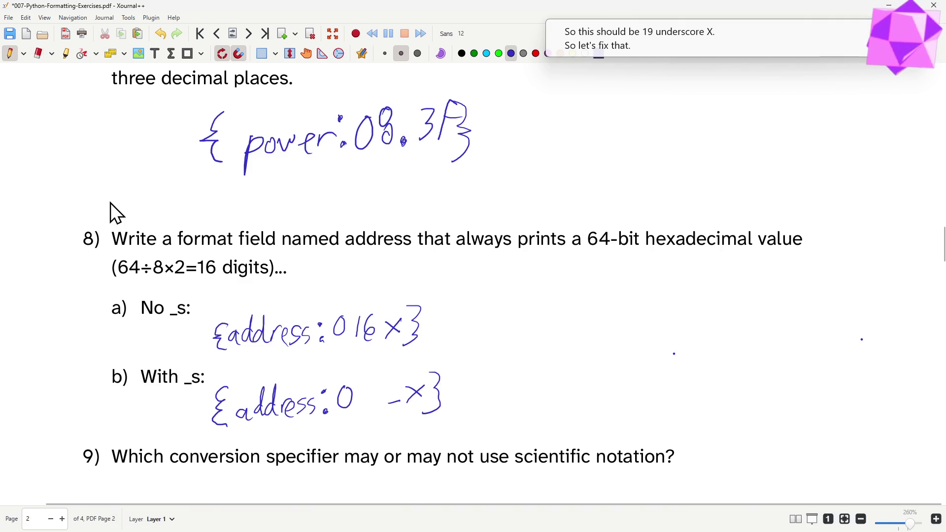
left_click(356, 389)
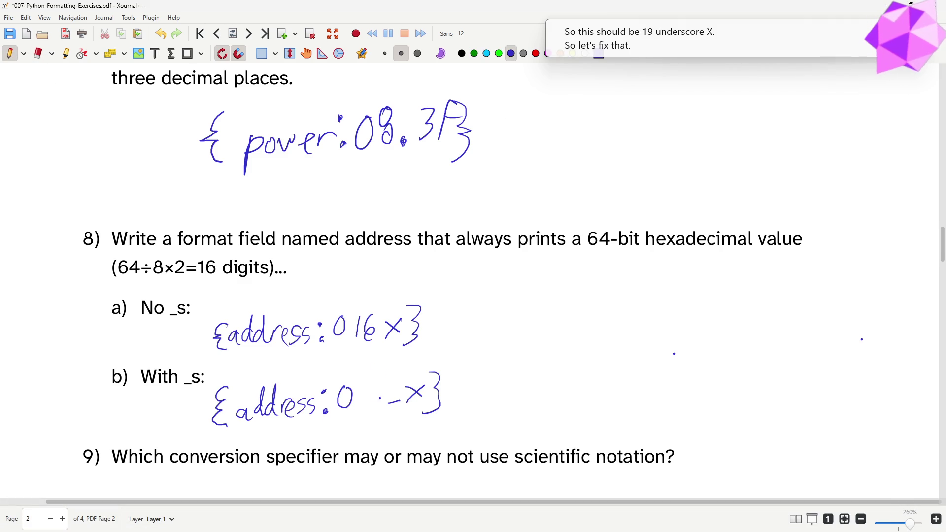
mouse_move(363, 391)
left_mouse_down()
mouse_move(360, 407)
mouse_move(382, 391)
mouse_move(377, 409)
left_mouse_up()
left_click(384, 401)
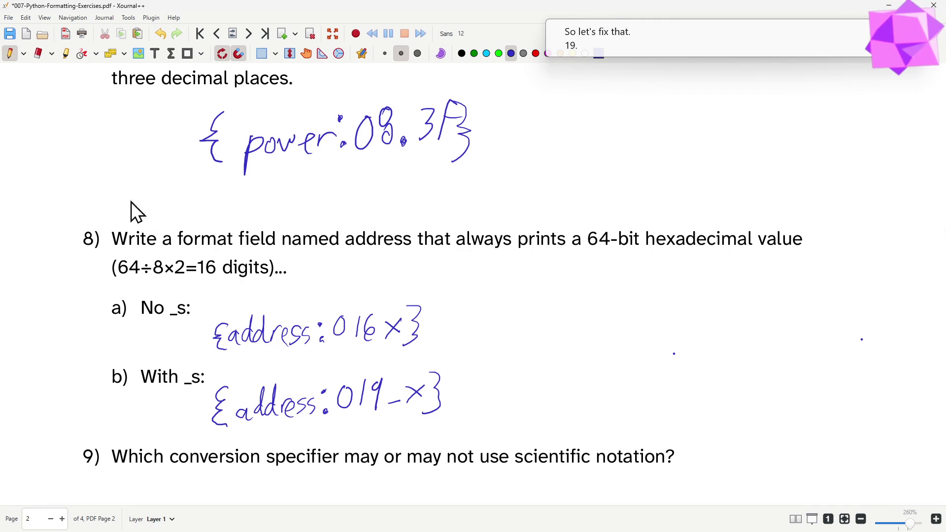
scroll(495, 347, "down", 5)
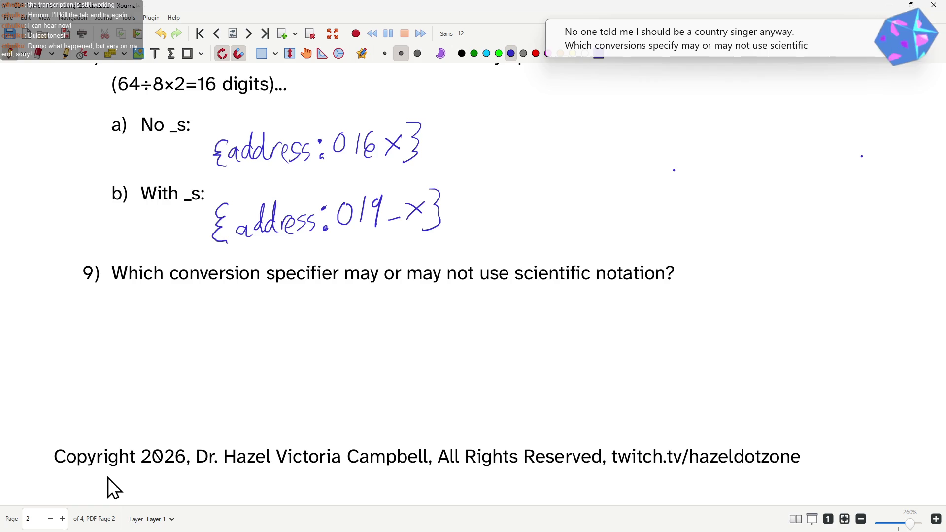
left_click_drag(418, 345, 413, 377)
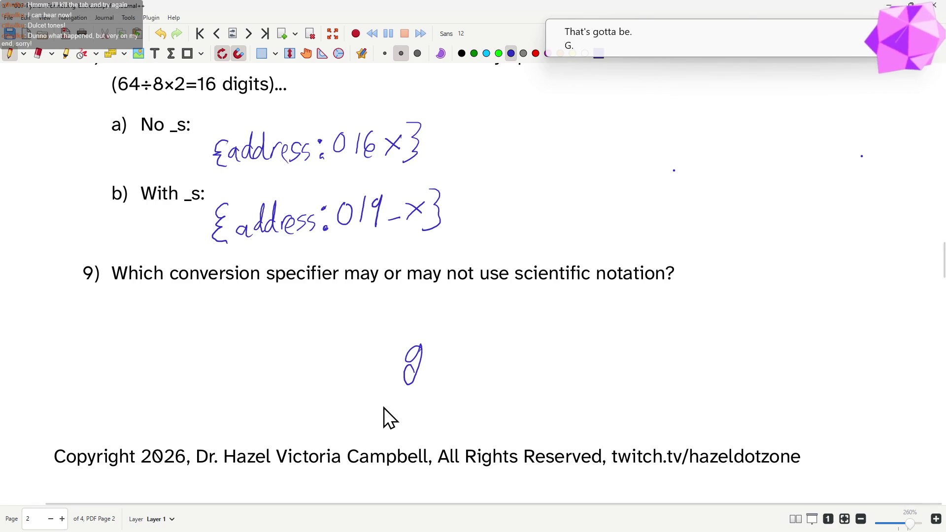
Step: Write and undo a 'ged' pronunciation note, then write g as question 9's answer
mouse_move(481, 332)
left_mouse_down()
mouse_move(499, 364)
mouse_move(481, 378)
mouse_move(544, 369)
mouse_move(565, 330)
left_mouse_up()
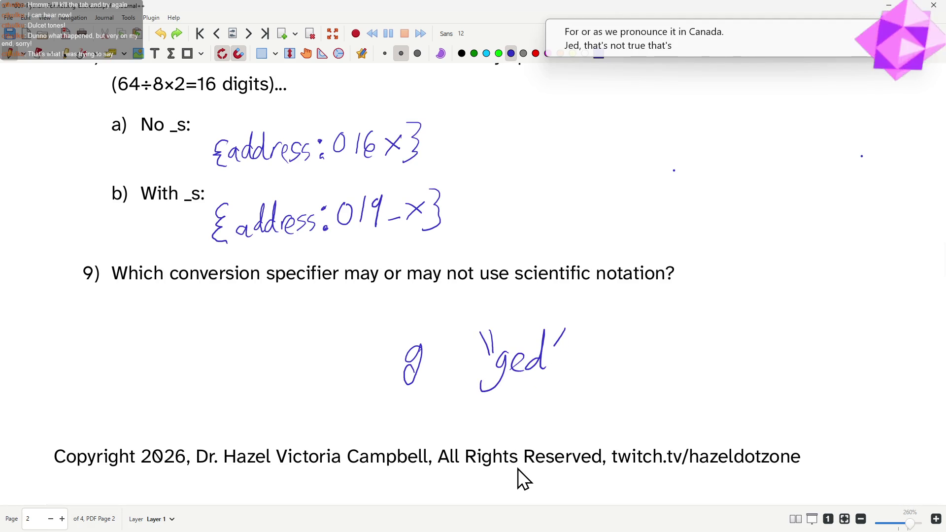
key("ctrl+z")
key("ctrl+z")
key("ctrl+z")
key("ctrl+z")
key("ctrl+z")
key("ctrl+z")
key("ctrl+z")
key("ctrl+z")
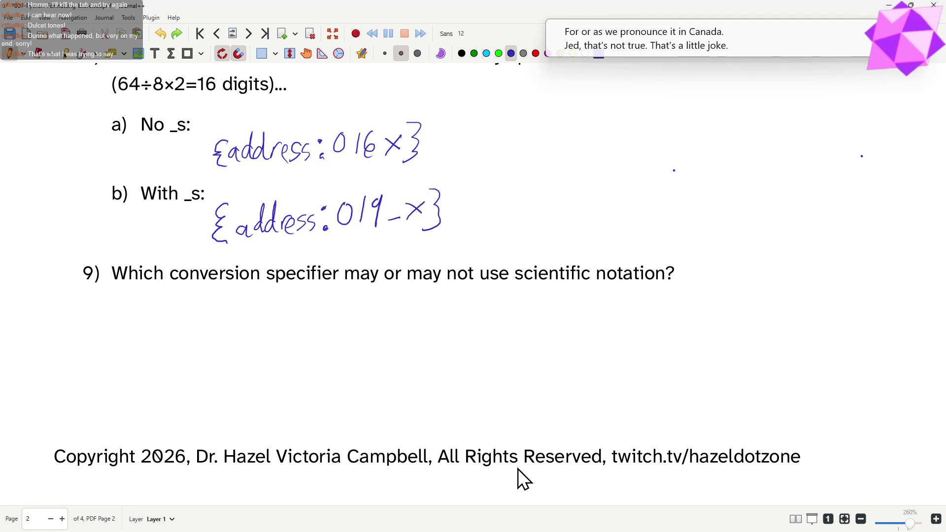
left_click_drag(517, 333, 523, 364)
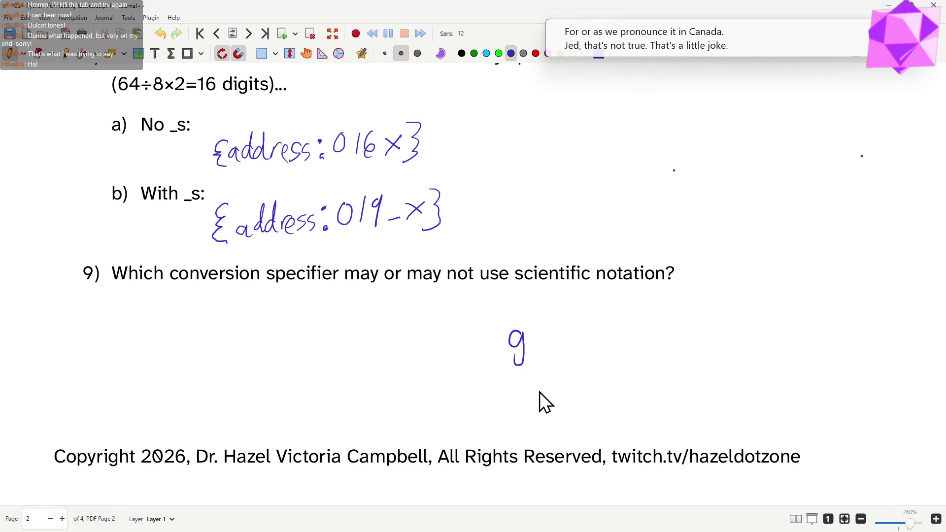
scroll(354, 435, "down", 5)
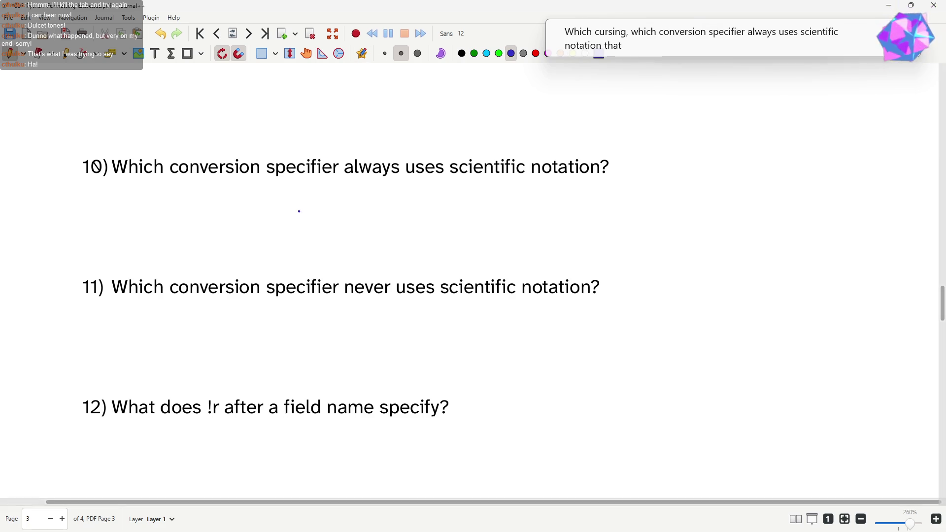
Step: Write e as question 10's answer followed by the example number 1.02e7
left_click_drag(263, 228, 272, 233)
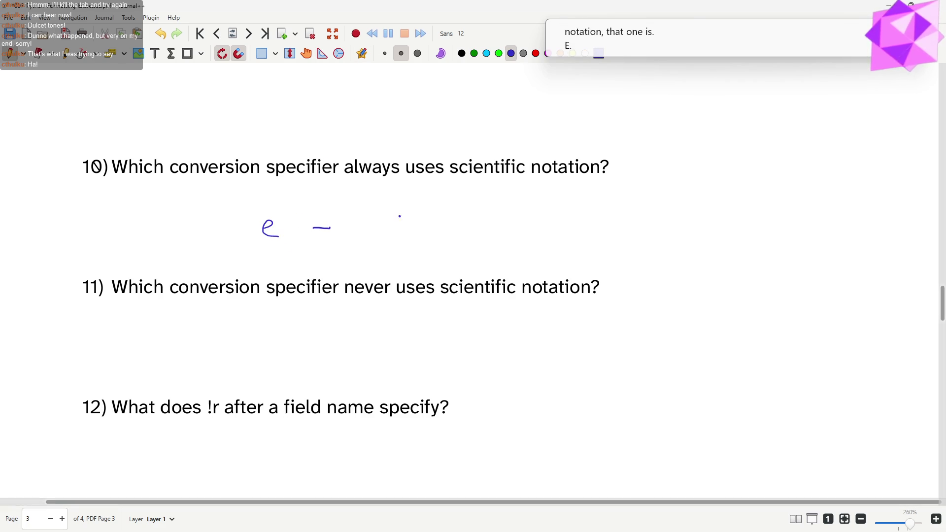
left_click_drag(314, 229, 330, 228)
mouse_move(380, 206)
left_mouse_down()
mouse_move(372, 239)
mouse_move(395, 211)
left_mouse_up()
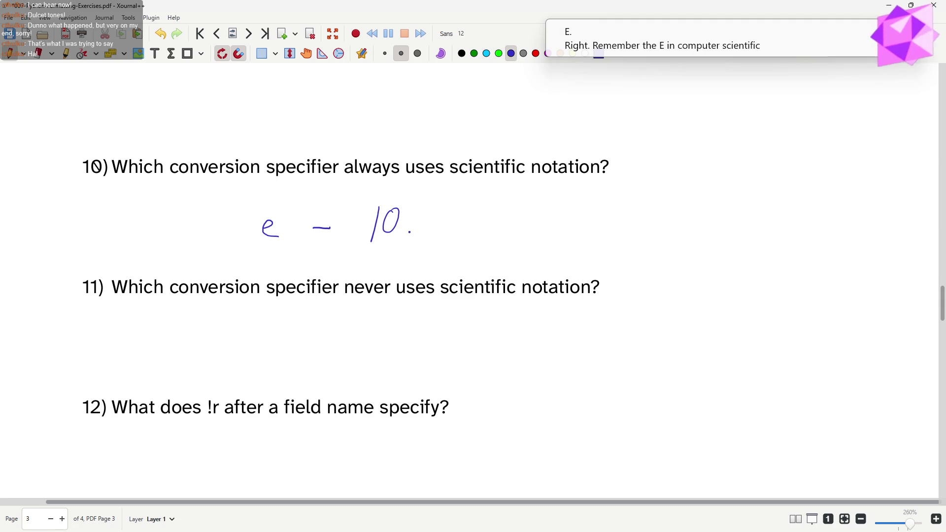
left_click(380, 237)
mouse_move(402, 211)
left_mouse_down()
mouse_move(416, 233)
mouse_move(456, 234)
mouse_move(468, 216)
mouse_move(476, 279)
left_mouse_up()
Step: Add an arrow from the e to ×10 and an arc arrow linking both e's
left_click_drag(473, 254, 526, 269)
mouse_move(525, 250)
left_mouse_down()
mouse_move(510, 269)
mouse_move(533, 266)
left_mouse_up()
mouse_move(546, 251)
left_mouse_down()
mouse_move(540, 266)
mouse_move(581, 239)
left_mouse_up()
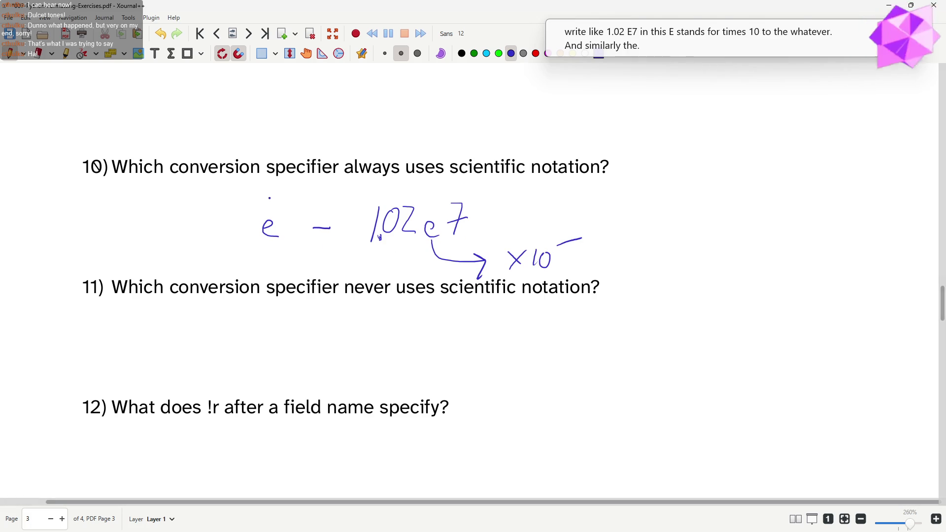
mouse_move(271, 204)
left_mouse_down()
mouse_move(312, 181)
mouse_move(366, 172)
mouse_move(411, 176)
mouse_move(442, 197)
left_mouse_up()
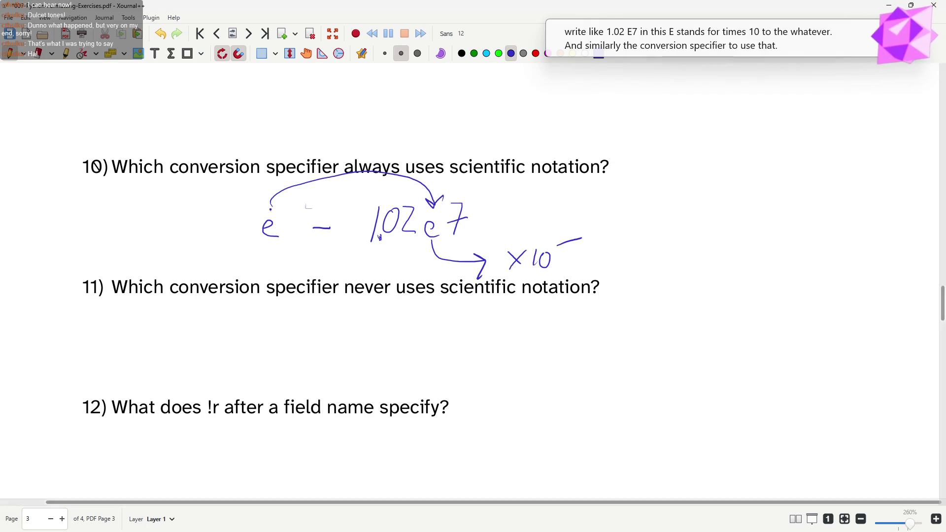
left_click_drag(268, 198, 290, 196)
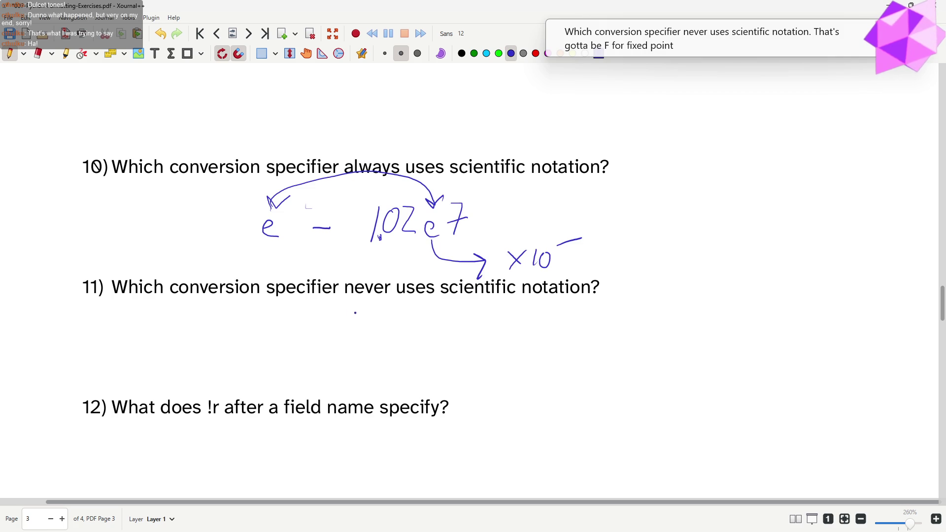
Step: Write F and f under question 11, undo them, and settle on a handwritten f
mouse_move(357, 309)
left_mouse_down()
mouse_move(346, 340)
mouse_move(359, 322)
left_mouse_up()
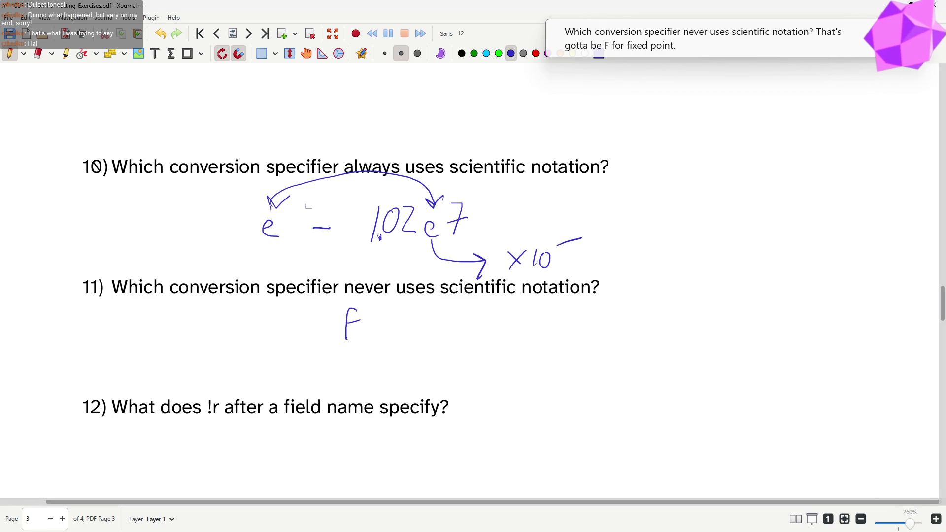
mouse_move(407, 308)
left_mouse_down()
mouse_move(397, 316)
mouse_move(403, 328)
left_mouse_up()
left_click(413, 332)
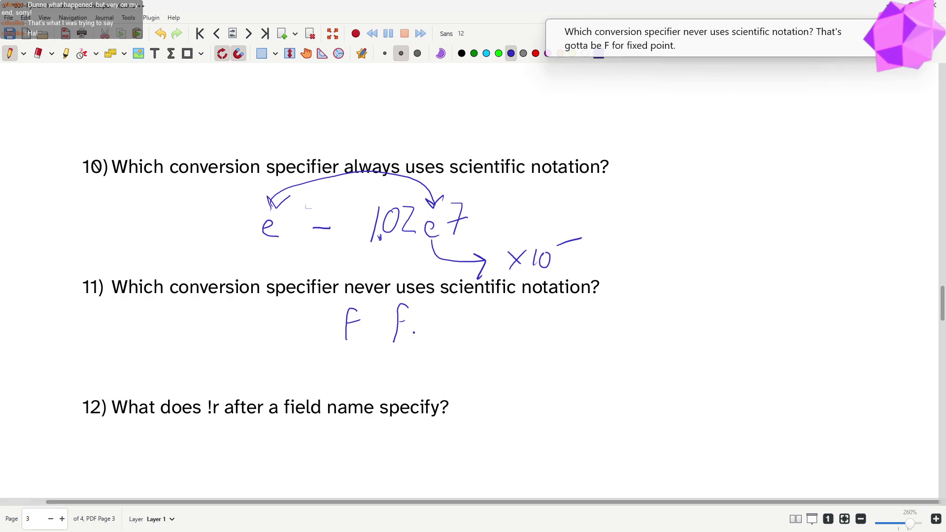
key("ctrl+z")
key("ctrl+z")
key("ctrl+z")
key("ctrl+z")
key("ctrl+z")
left_click_drag(403, 309, 402, 333)
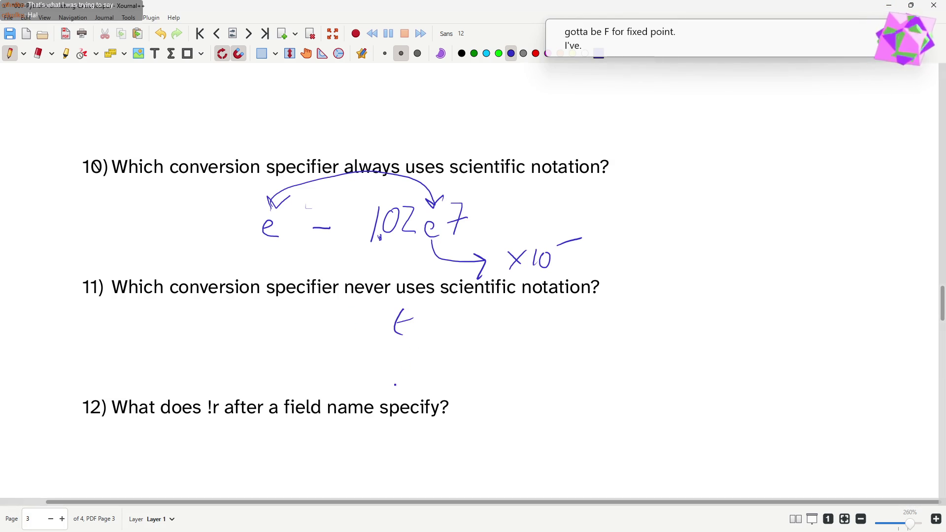
key("ctrl+z")
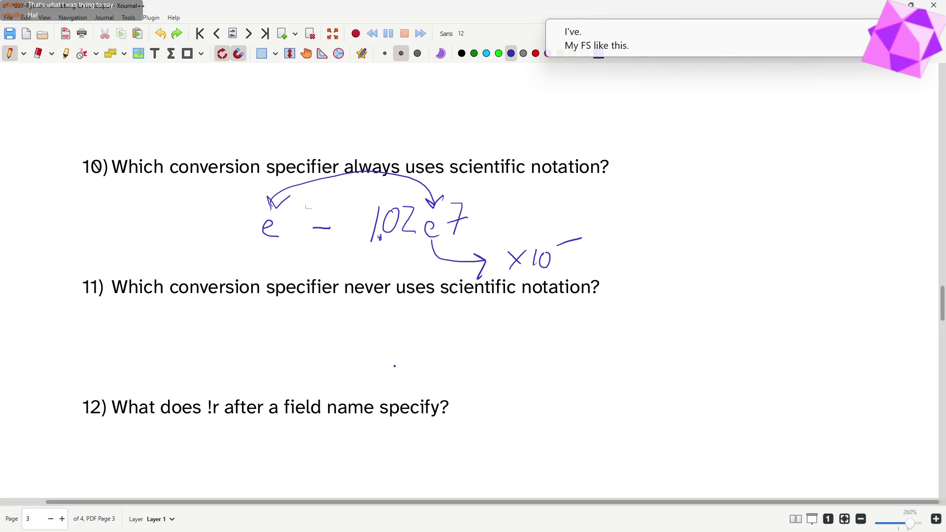
mouse_move(412, 308)
left_mouse_down()
mouse_move(403, 341)
mouse_move(414, 319)
left_mouse_up()
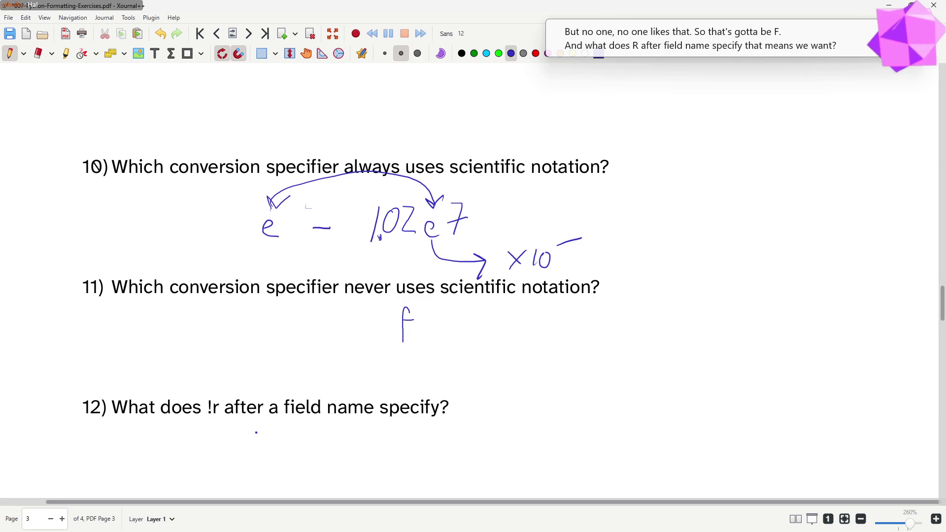
Step: Handwrite 'we want repr() –' as the start of question 12's answer
mouse_move(250, 439)
left_mouse_down()
mouse_move(287, 456)
mouse_move(309, 440)
mouse_move(349, 452)
left_mouse_up()
mouse_move(337, 436)
left_mouse_down()
mouse_move(400, 434)
mouse_move(411, 447)
left_mouse_up()
mouse_move(425, 427)
left_mouse_down()
mouse_move(418, 454)
mouse_move(442, 430)
mouse_move(451, 443)
left_mouse_up()
left_click(501, 429)
mouse_move(465, 422)
left_mouse_down()
mouse_move(467, 443)
mouse_move(510, 443)
mouse_move(520, 426)
left_mouse_up()
mouse_move(522, 416)
left_mouse_down()
mouse_move(522, 442)
mouse_move(571, 451)
mouse_move(575, 440)
left_mouse_up()
left_click(548, 438)
Step: Finish the answer with 'the programmers' and 'representation' beneath it
mouse_move(593, 441)
left_mouse_down()
mouse_move(607, 428)
mouse_move(618, 455)
mouse_move(639, 426)
mouse_move(648, 441)
mouse_move(663, 414)
mouse_move(693, 420)
mouse_move(721, 399)
left_mouse_up()
left_click_drag(723, 414, 713, 429)
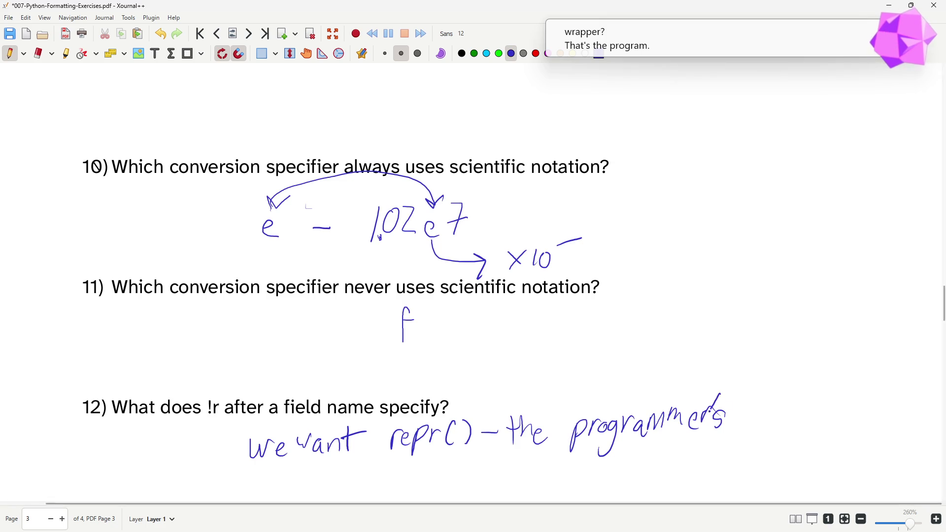
left_click_drag(584, 475, 597, 455)
mouse_move(600, 464)
left_mouse_down()
mouse_move(608, 473)
mouse_move(641, 453)
mouse_move(661, 465)
mouse_move(711, 458)
mouse_move(733, 436)
mouse_move(743, 465)
left_mouse_up()
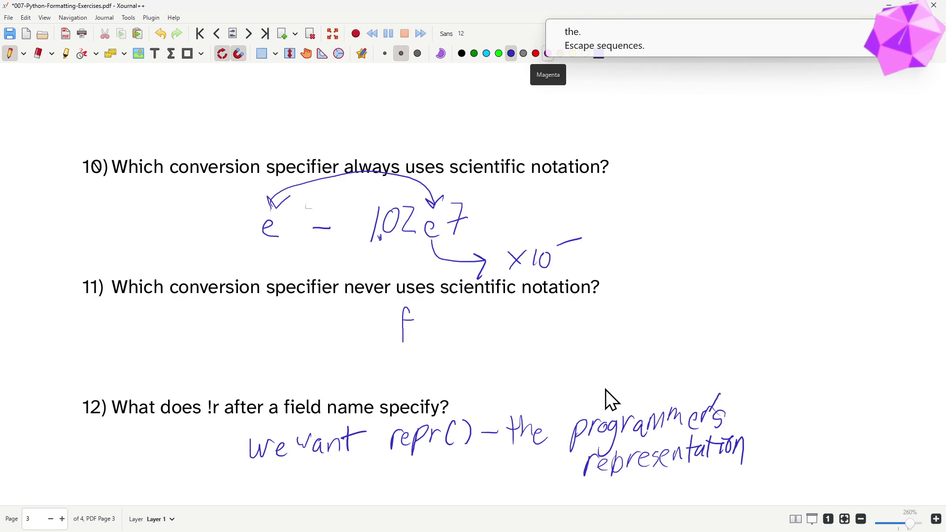
scroll(550, 152, "down", 1)
scroll(550, 152, "down", 3)
scroll(550, 151, "down", 3)
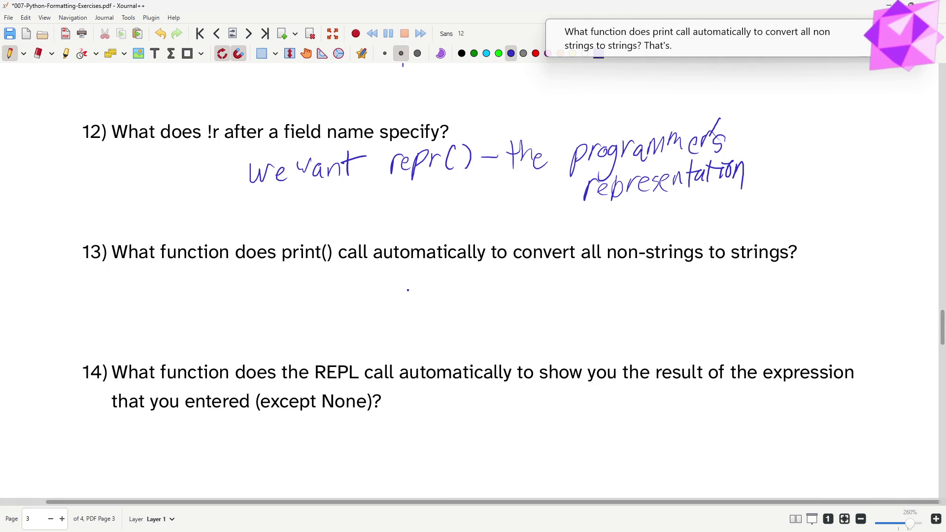
Step: Handwrite str() under question 13 with 'type' and 'class' noted to the left
mouse_move(408, 287)
left_mouse_down()
mouse_move(400, 307)
mouse_move(416, 305)
mouse_move(423, 288)
left_mouse_up()
mouse_move(423, 294)
left_mouse_down()
mouse_move(434, 289)
mouse_move(452, 313)
left_mouse_up()
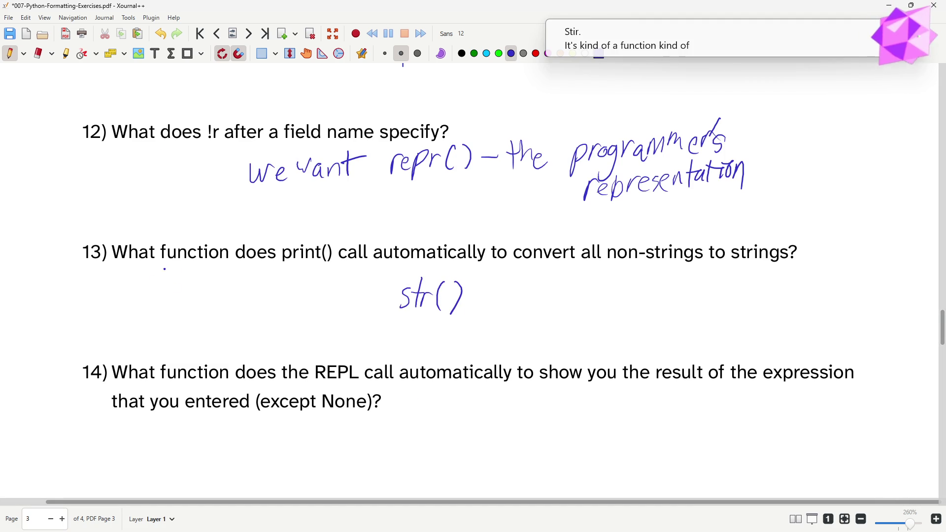
mouse_move(164, 274)
left_mouse_down()
mouse_move(177, 272)
mouse_move(173, 299)
mouse_move(190, 275)
mouse_move(210, 272)
left_mouse_up()
left_click_drag(171, 297, 165, 315)
mouse_move(180, 288)
left_mouse_down()
mouse_move(177, 312)
mouse_move(194, 313)
left_mouse_up()
left_click_drag(212, 289, 206, 316)
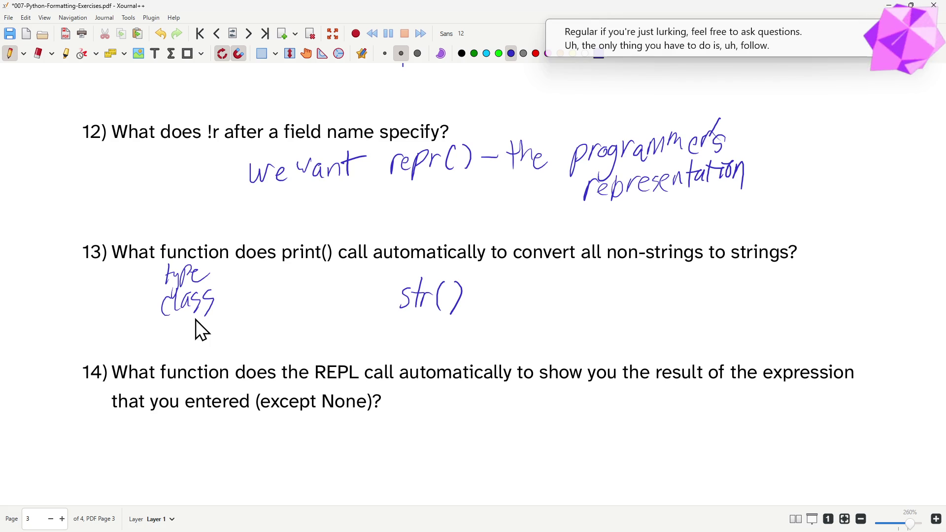
scroll(561, 255, "down", 3)
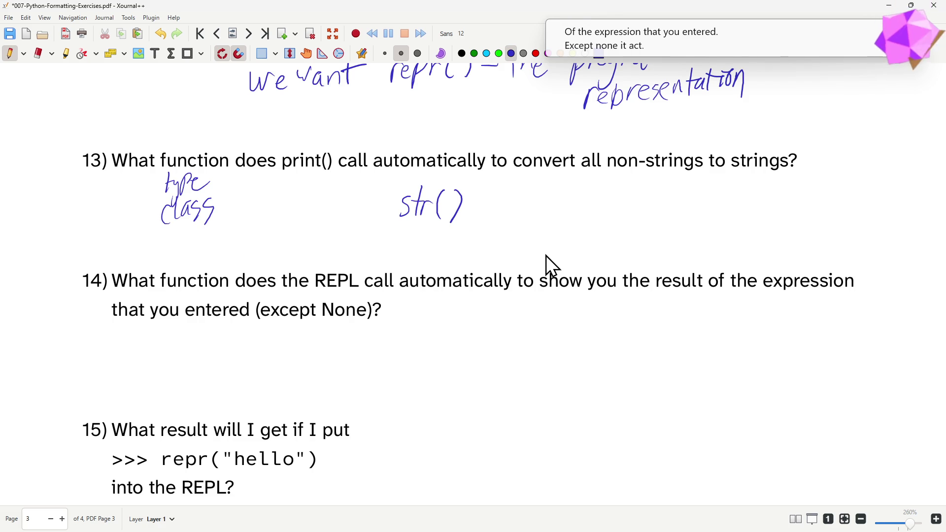
Step: Handwrite repr() below question 14
mouse_move(397, 323)
left_mouse_down()
mouse_move(416, 349)
mouse_move(446, 322)
mouse_move(455, 343)
mouse_move(477, 343)
left_mouse_up()
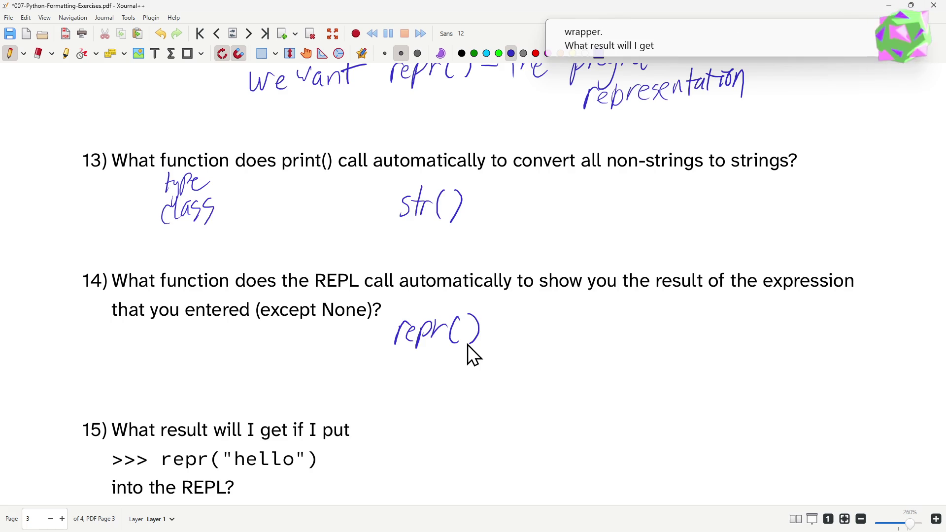
scroll(452, 219, "down", 3)
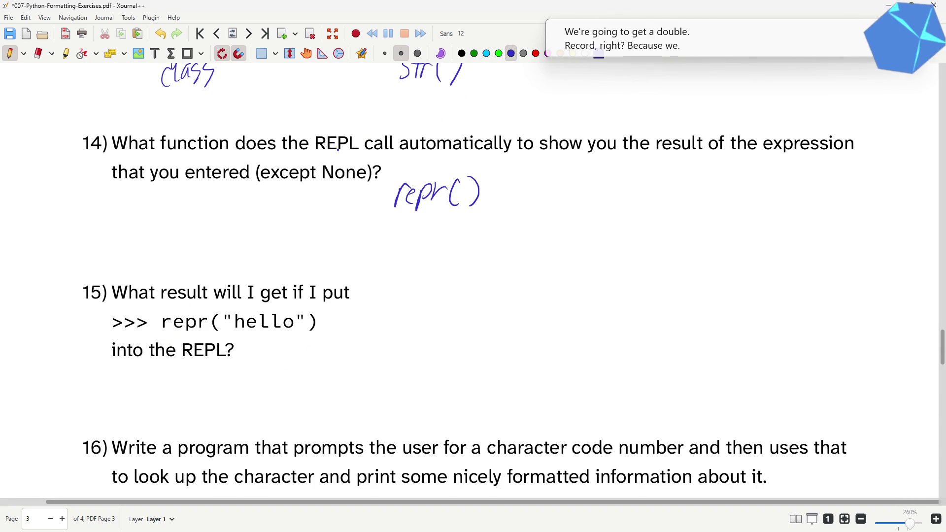
Step: Draw an arrow from REPL to repr and write the '"hello"' and "'hello'" results
mouse_move(337, 153)
left_mouse_down()
mouse_move(207, 248)
mouse_move(163, 318)
mouse_move(180, 315)
mouse_move(207, 334)
left_mouse_up()
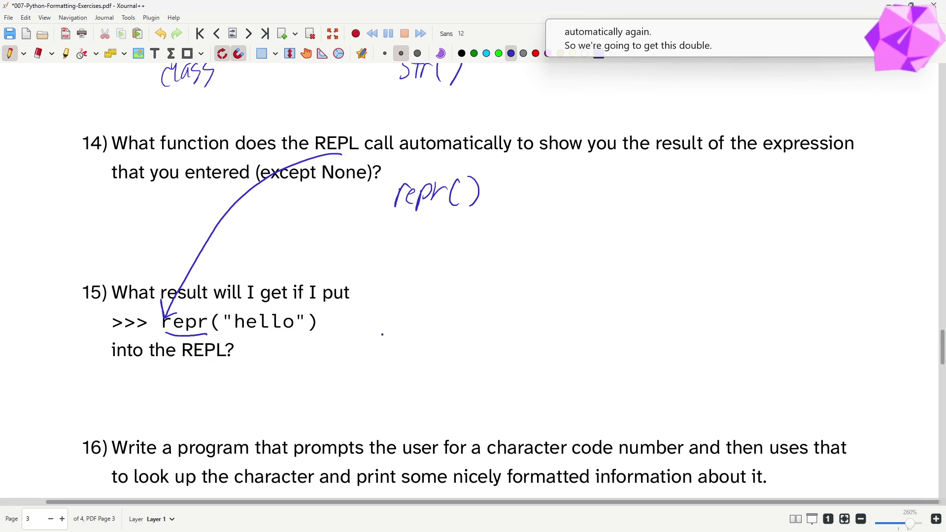
mouse_move(392, 321)
left_mouse_down()
mouse_move(391, 334)
mouse_move(412, 328)
mouse_move(463, 344)
left_mouse_up()
mouse_move(472, 314)
left_mouse_down()
mouse_move(467, 344)
mouse_move(537, 322)
left_mouse_up()
mouse_move(380, 375)
left_mouse_down()
mouse_move(379, 391)
mouse_move(417, 384)
mouse_move(477, 396)
mouse_move(502, 374)
mouse_move(536, 370)
left_mouse_up()
left_click(447, 389)
left_click_drag(548, 354, 544, 371)
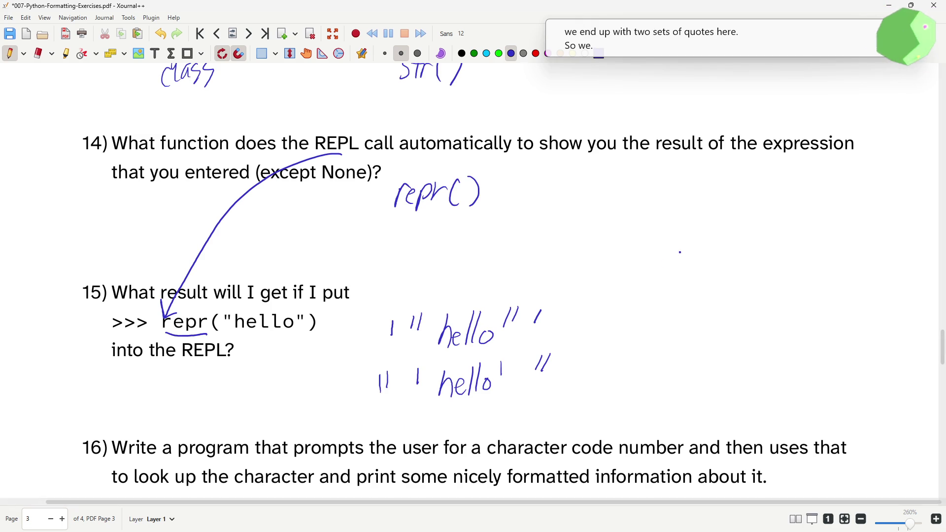
Step: Write 'to avoid doing this' as a note beside the hello results
mouse_move(628, 293)
left_mouse_down()
mouse_move(620, 327)
mouse_move(640, 308)
left_mouse_up()
mouse_move(637, 313)
left_mouse_down()
mouse_move(673, 328)
mouse_move(683, 313)
mouse_move(705, 324)
left_mouse_up()
left_click(687, 318)
left_click_drag(715, 317, 708, 321)
left_click_drag(717, 288, 715, 319)
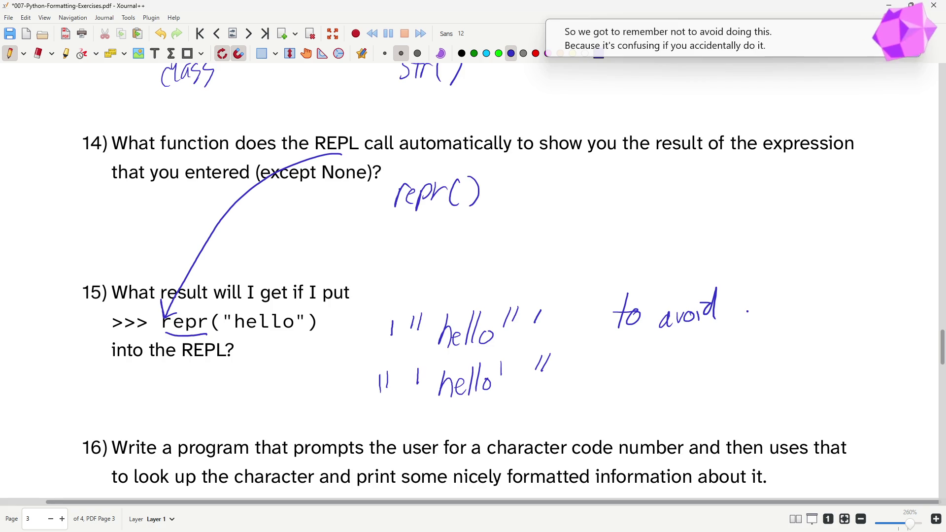
left_click_drag(754, 301, 748, 317)
mouse_move(758, 282)
left_mouse_down()
mouse_move(759, 318)
mouse_move(764, 303)
left_mouse_up()
left_click(775, 295)
mouse_move(773, 303)
left_mouse_down()
mouse_move(773, 316)
mouse_move(794, 326)
left_mouse_up()
mouse_move(817, 287)
left_mouse_down()
mouse_move(816, 316)
mouse_move(835, 316)
left_mouse_up()
left_click_drag(844, 300, 839, 319)
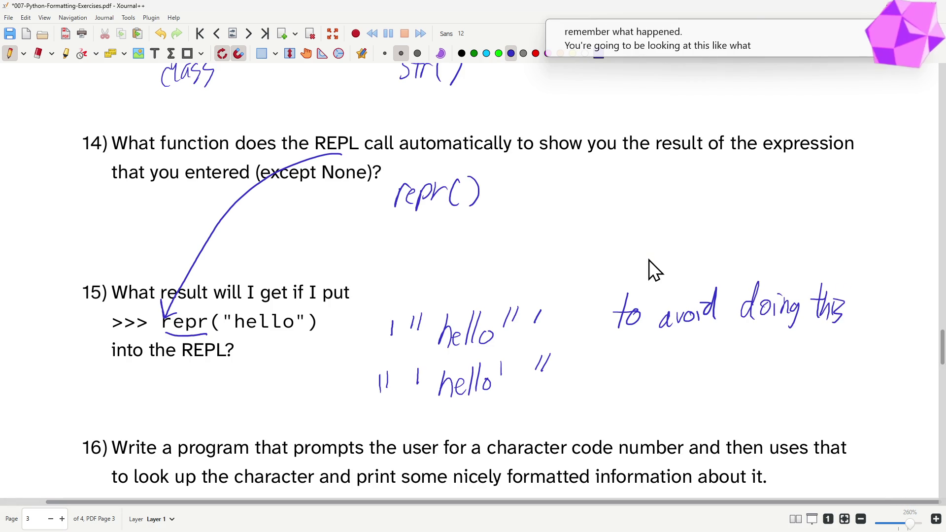
Step: Add 'remember to' above the note and an exclamation mark below it
mouse_move(634, 259)
left_mouse_down()
mouse_move(651, 260)
mouse_move(659, 276)
mouse_move(759, 249)
mouse_move(772, 265)
left_mouse_up()
left_click(686, 263)
left_click_drag(769, 251, 784, 251)
mouse_move(714, 337)
left_mouse_down()
mouse_move(715, 372)
mouse_move(738, 334)
left_mouse_up()
mouse_move(727, 392)
left_mouse_down()
mouse_move(726, 403)
mouse_move(724, 392)
left_mouse_up()
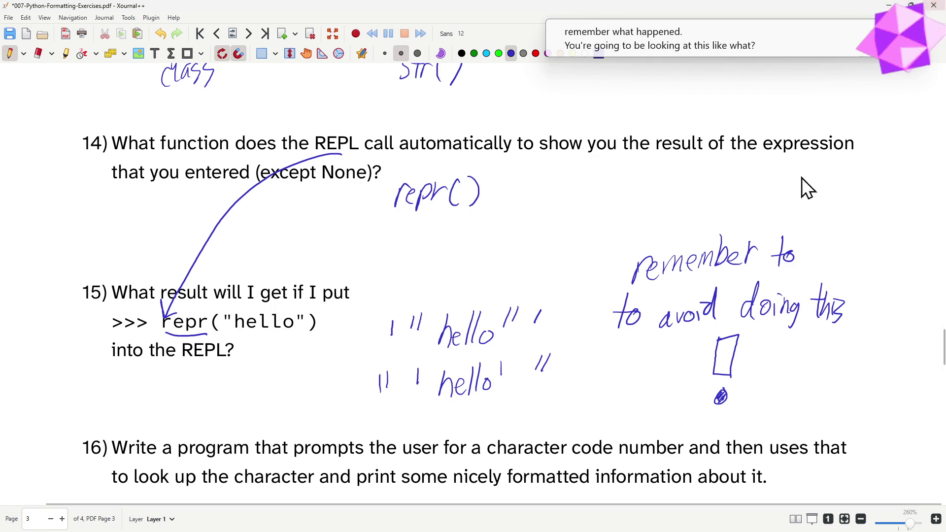
scroll(421, 237, "down", 5)
scroll(400, 281, "down", 2)
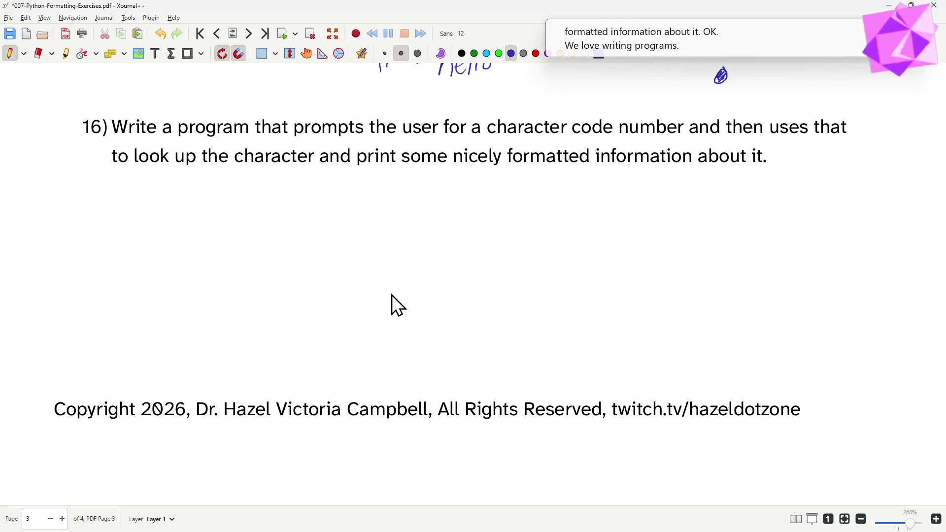
Step: Switch to IDLE Shell, drag it off screen, and move the VS Code window to the centre
key("alt+Tab")
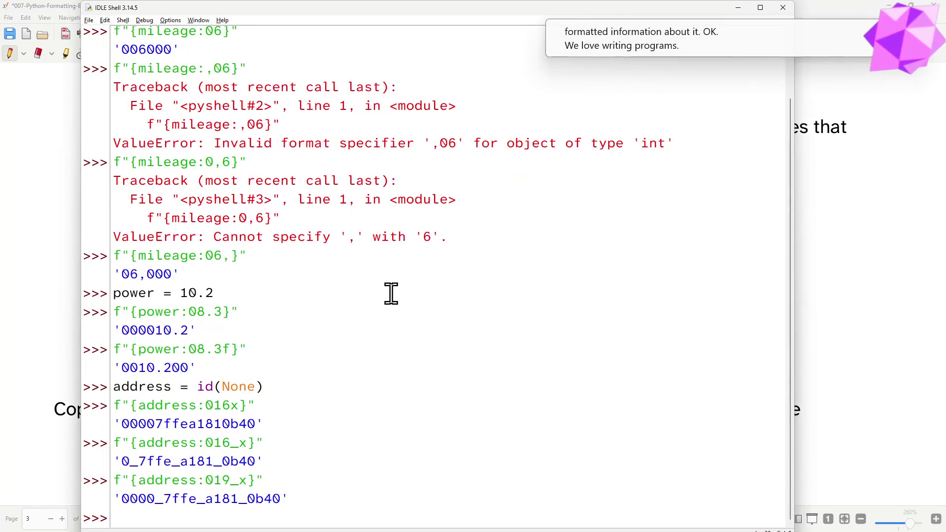
key("alt+Tab")
key("alt+Tab")
key("alt+Tab")
key("alt+Tab")
key("alt+Tab")
key("alt+Tab")
key("alt+Tab")
key("alt+Tab")
key("Escape")
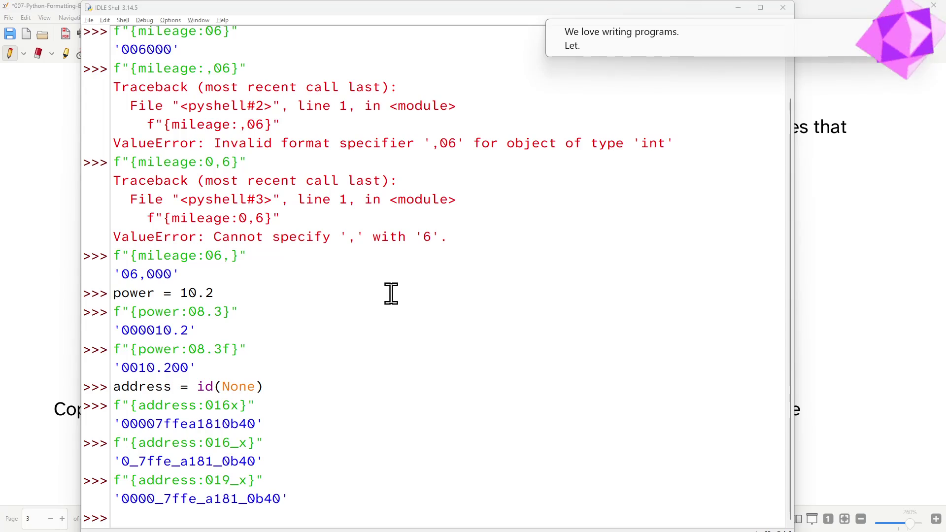
left_click_drag(307, 16, 0, 193)
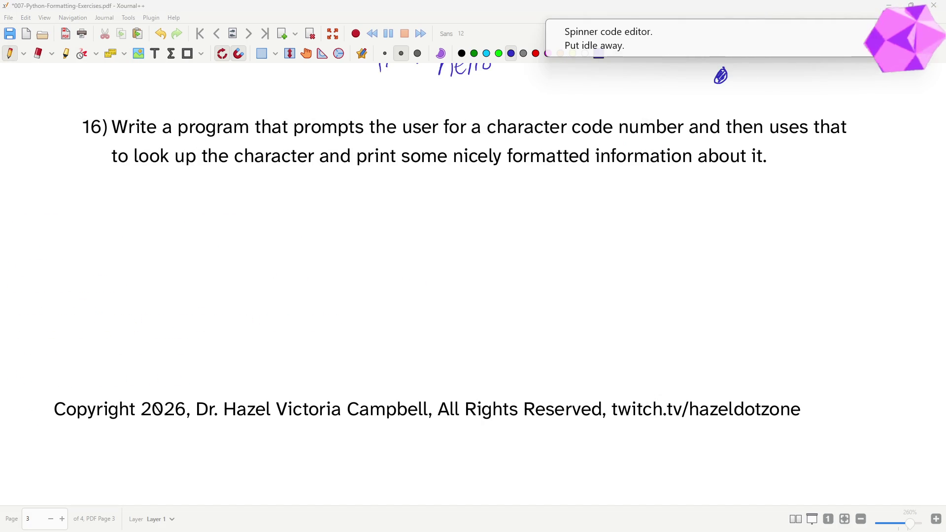
left_click_drag(399, 526, 325, 86)
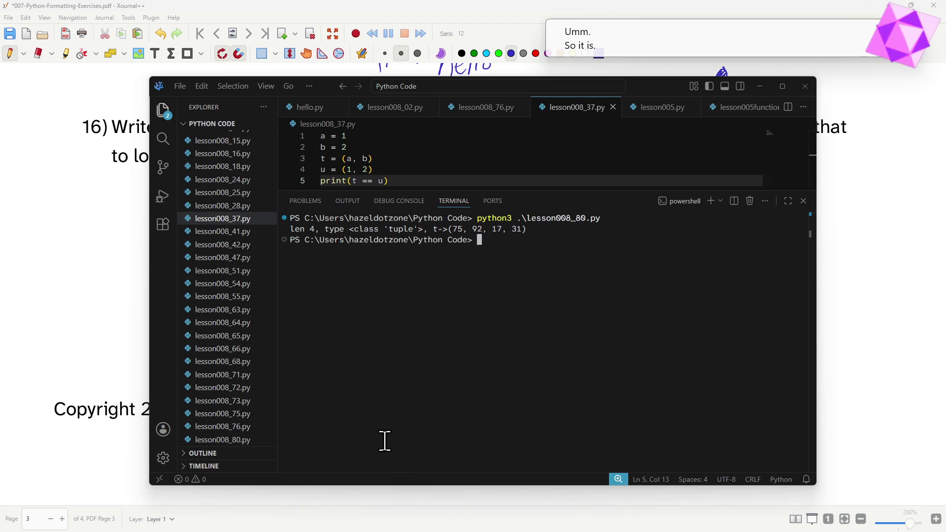
Step: Create a new file and save it as exercise007_16.py
left_click(450, 169)
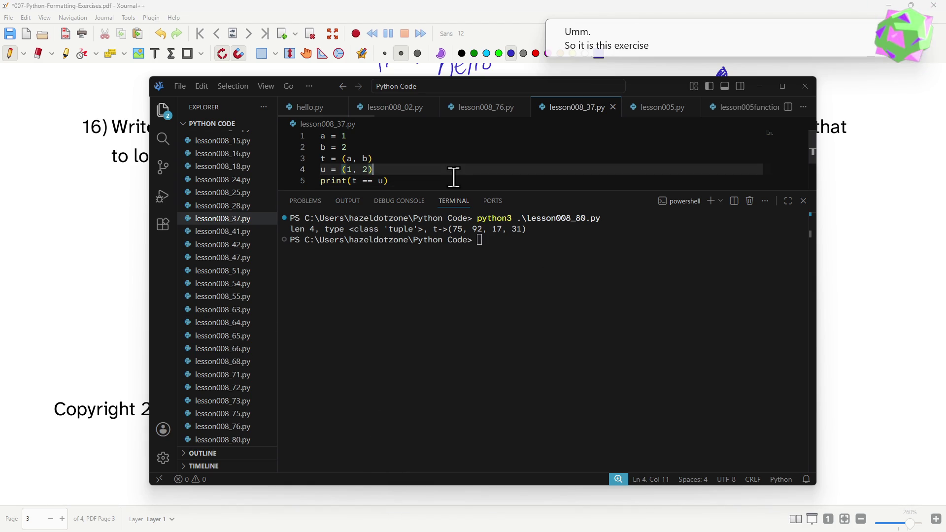
key("ctrl+n")
key("ctrl+s")
type("e")
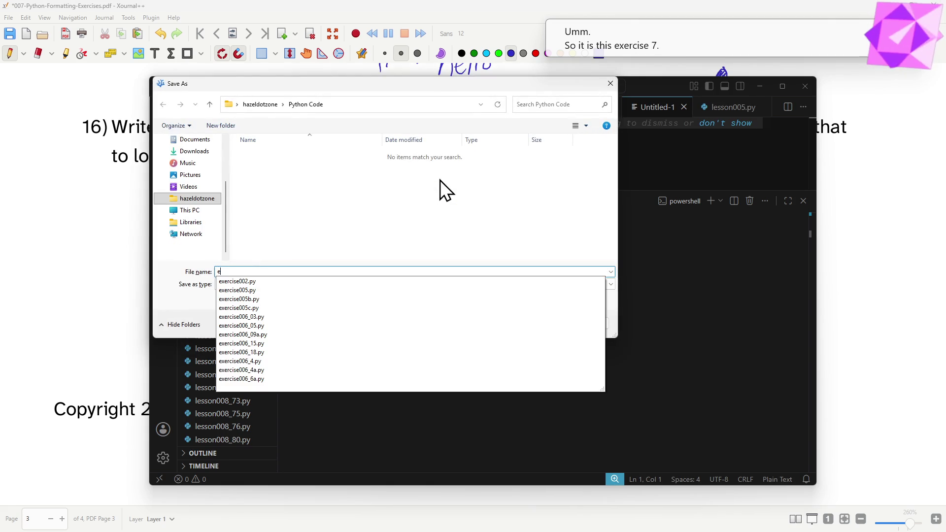
type("xer007")
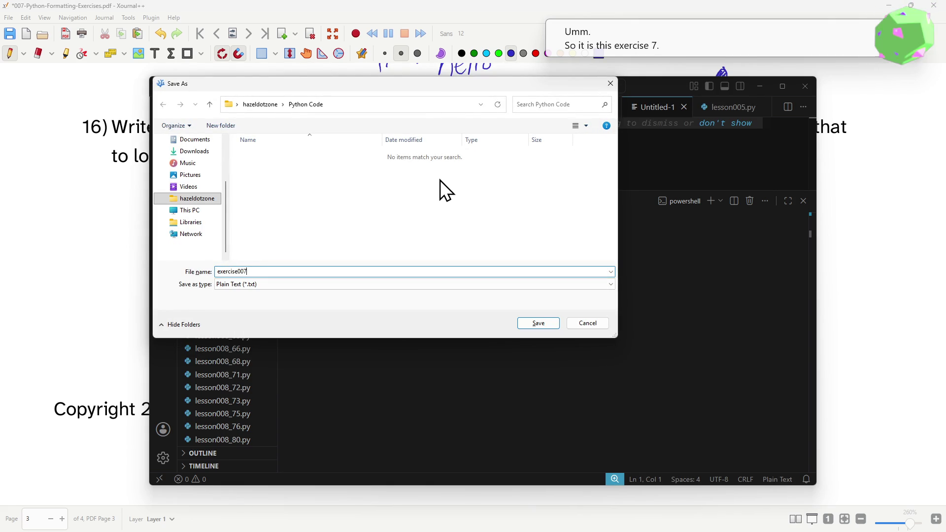
type("_16.p")
key("Return")
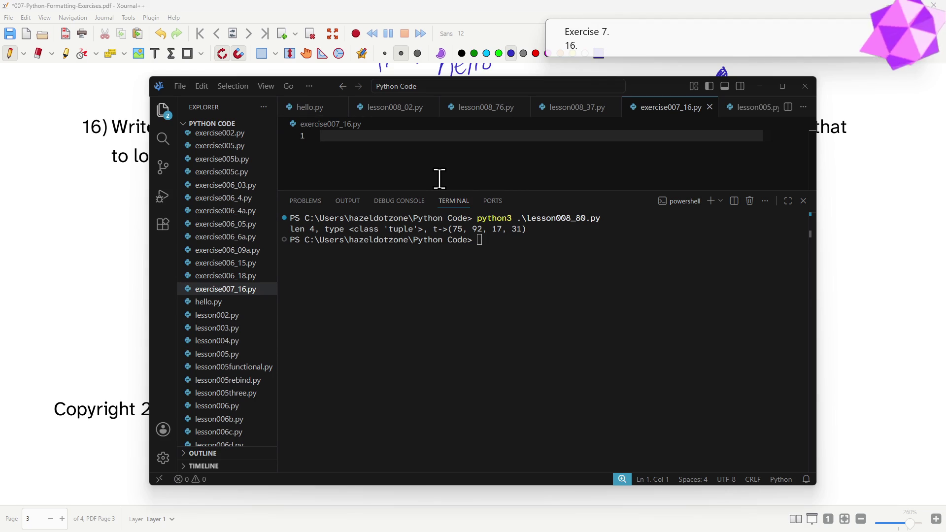
Step: Clear the VS Code terminal with the clear command
left_click(449, 330)
type("clear")
key("Return")
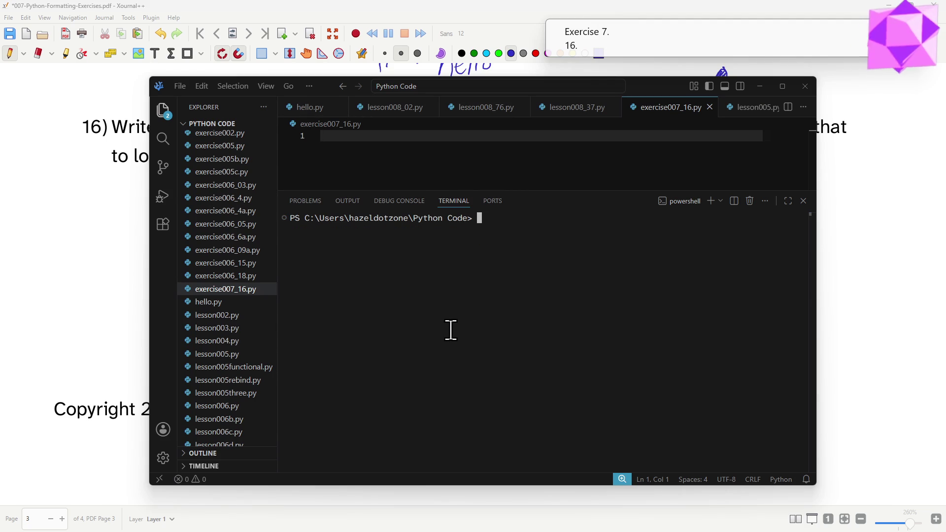
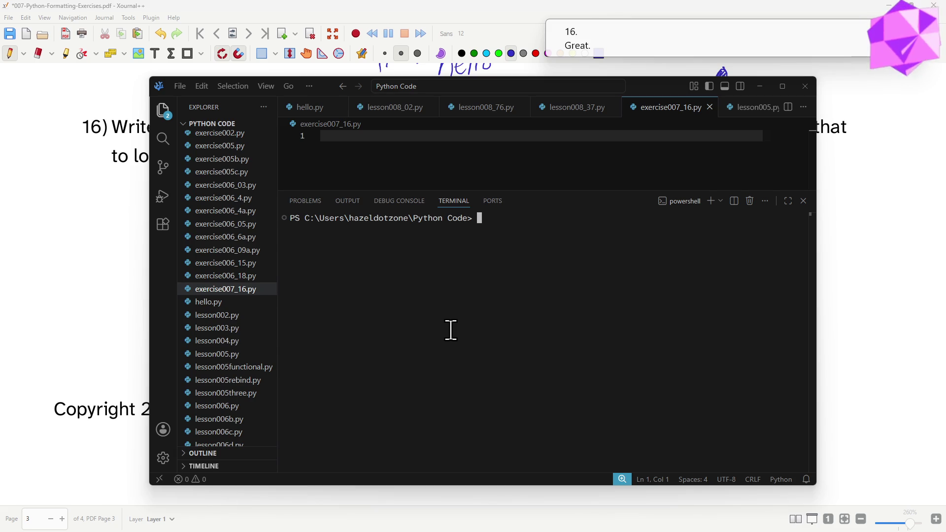
Step: Move the VS Code window down-right and focus the empty exercise007_16.py editor
mouse_move(325, 91)
left_mouse_down()
mouse_move(581, 386)
mouse_move(336, 103)
left_mouse_up()
left_click(348, 148)
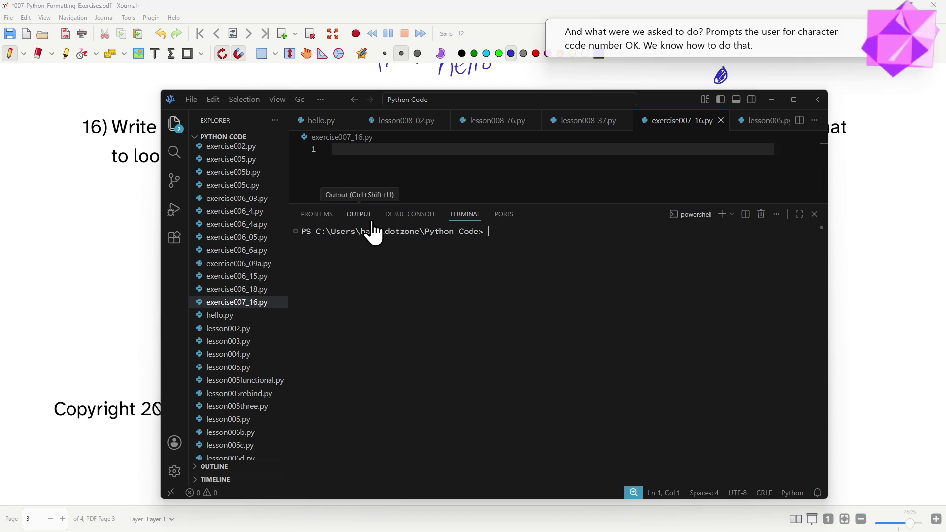
type("codEmber = int(")
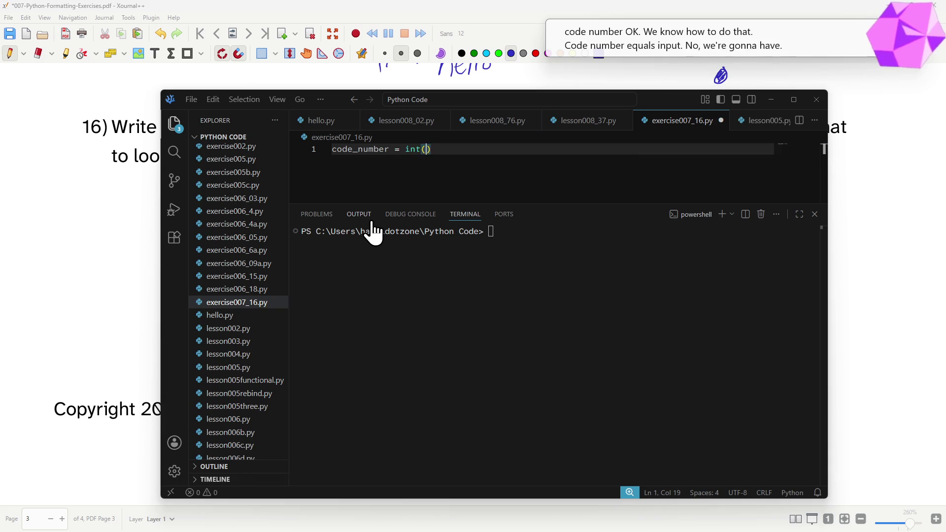
type("input(\"Enter a character code number:")
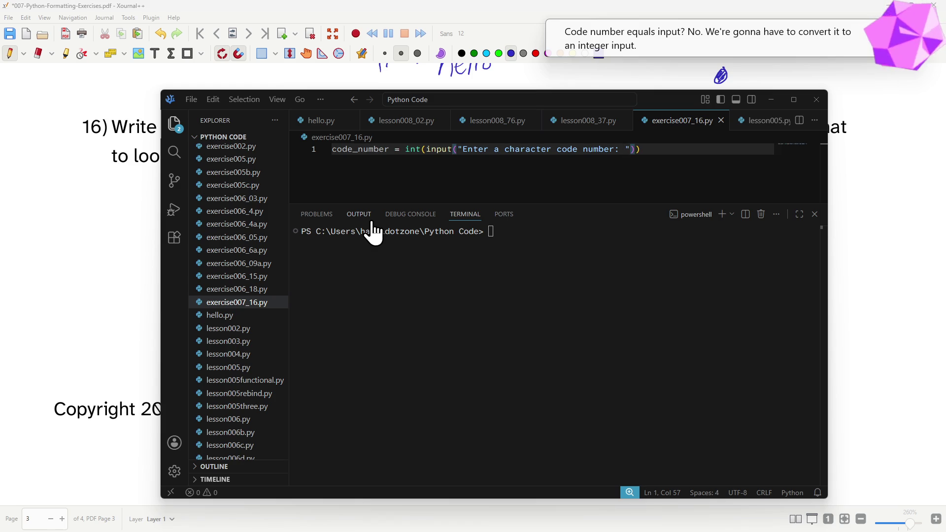
Step: Write code_number = int(input(...)) and character = chr(code_number) as lines 1 and 2
key("End")
key("Return")
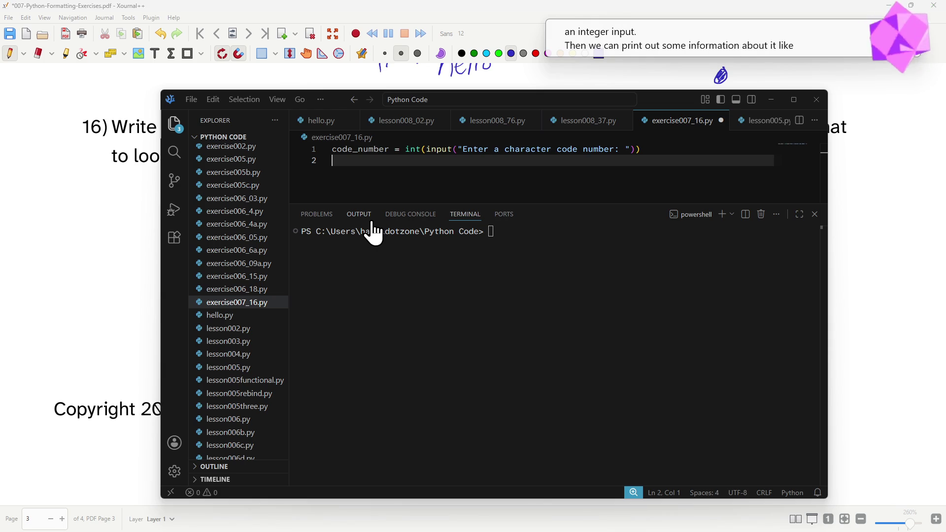
type("character =")
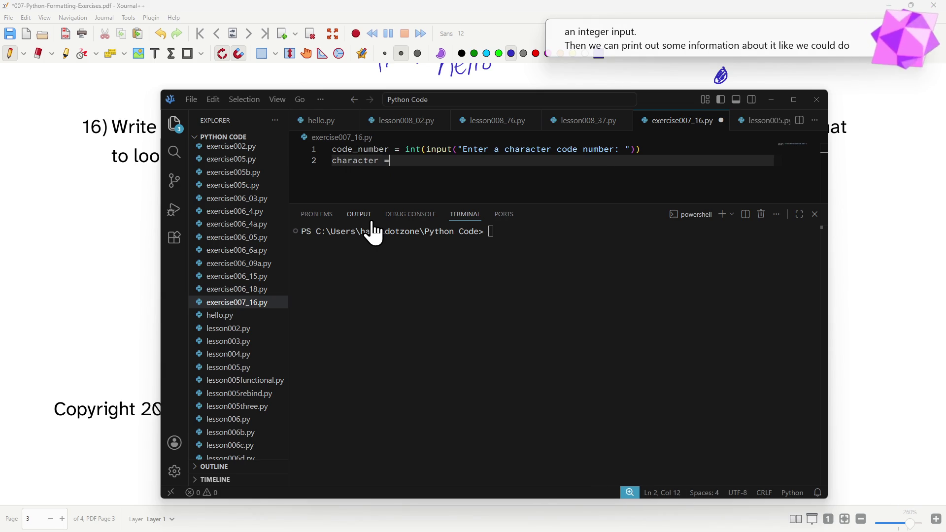
type(" chr(")
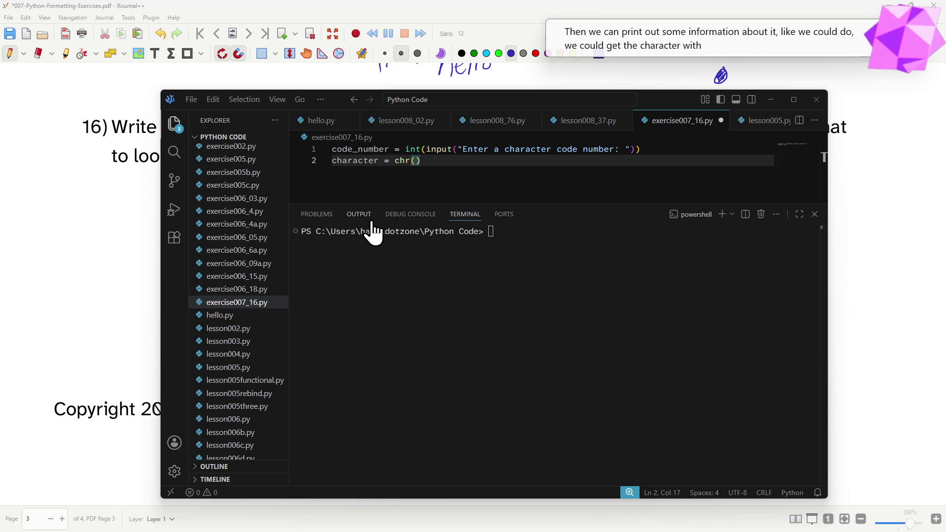
type("cod")
key("Down")
key("Tab")
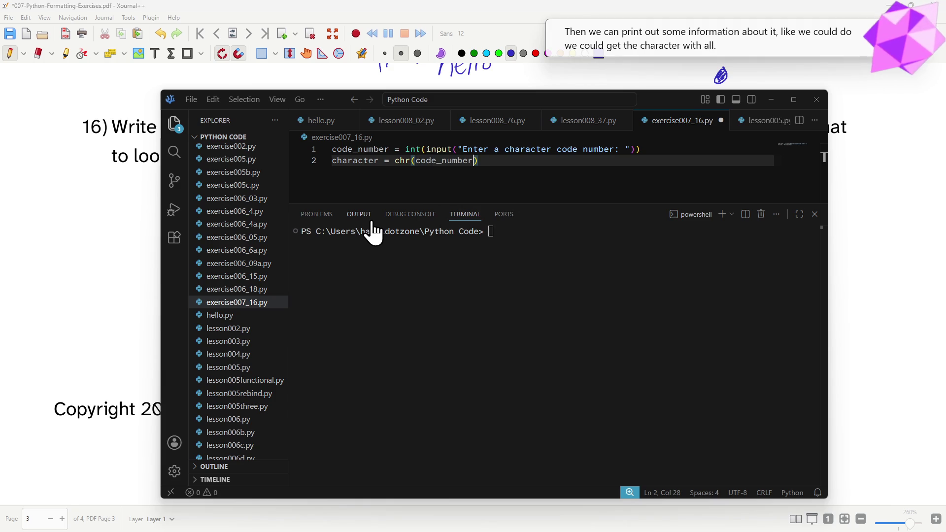
key("Right")
key("Return")
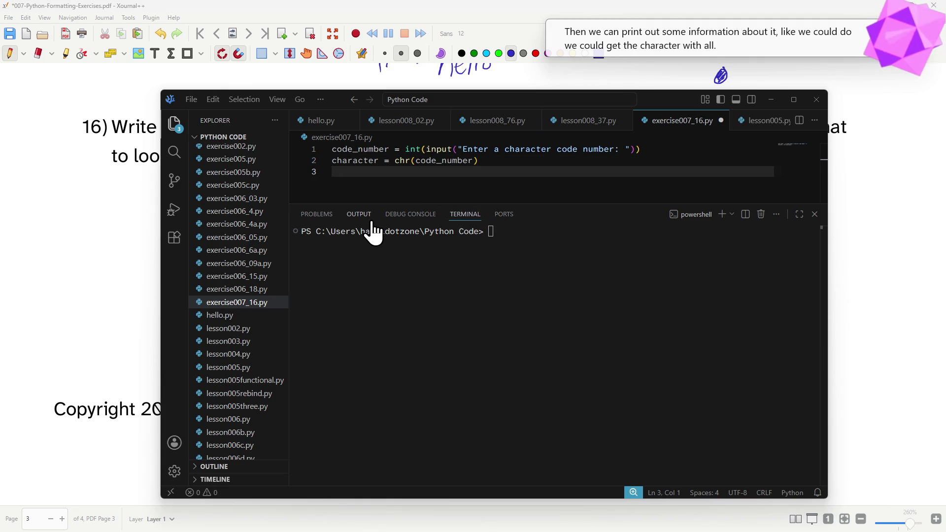
type("print(\"Character")
Step: Write print(f"Character {code_number} is {character!r}.") on line 3 and save the file
key("ctrl+Left")
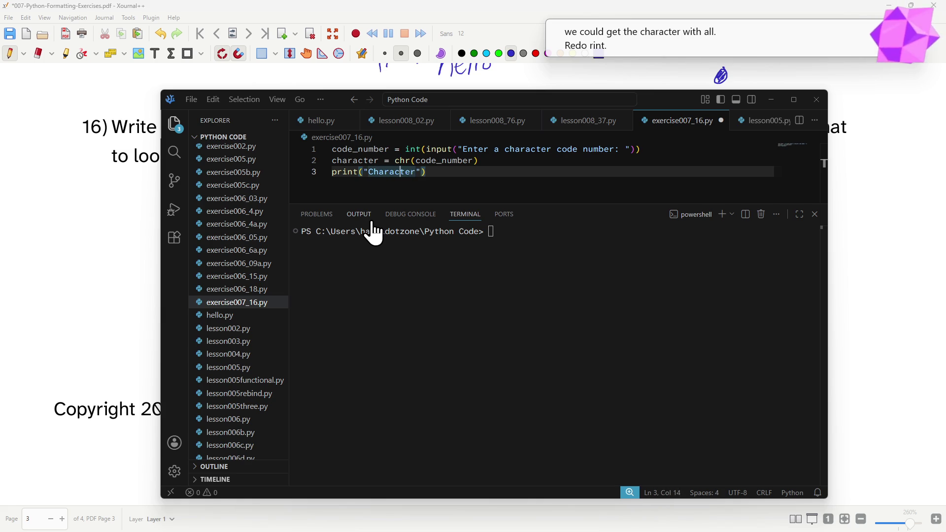
key("Left")
type("f")
key("Right")
key("ctrl+Right")
type("{code")
key("Down")
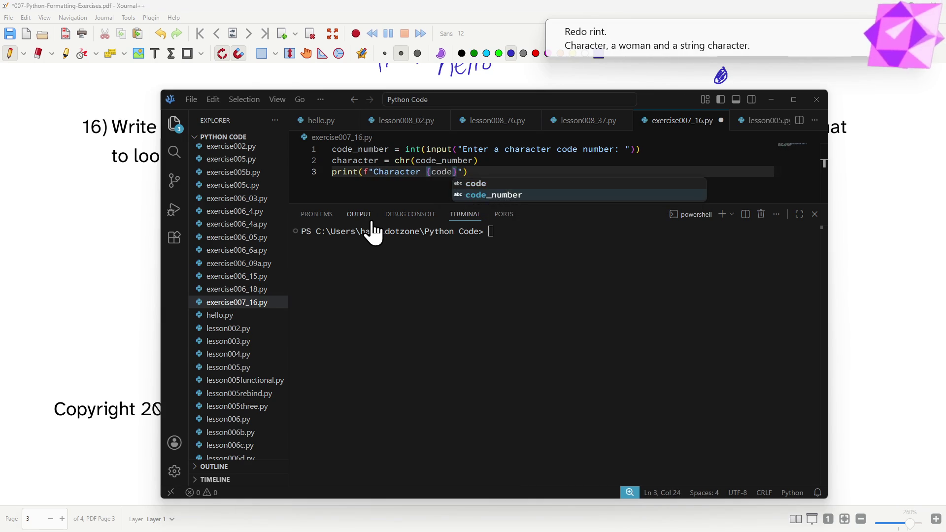
key("Tab")
key("Right")
type("is ")
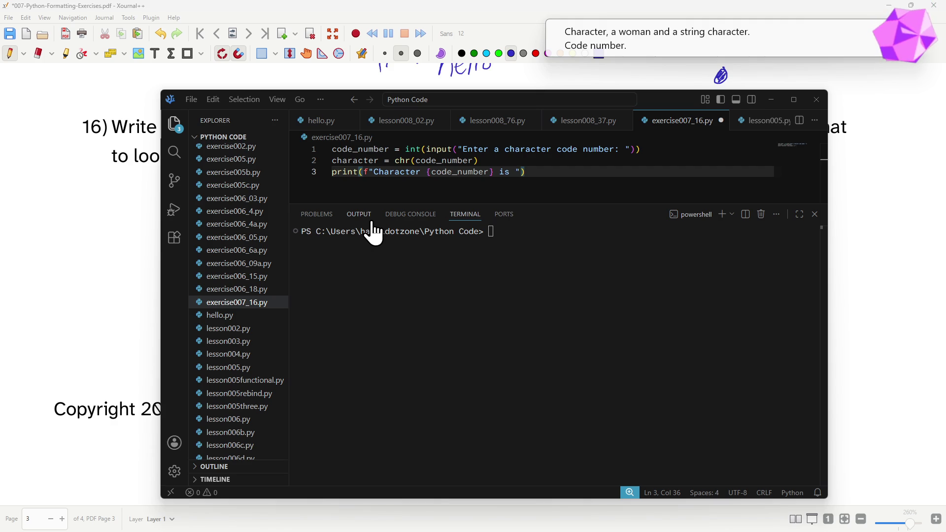
type("{character!r")
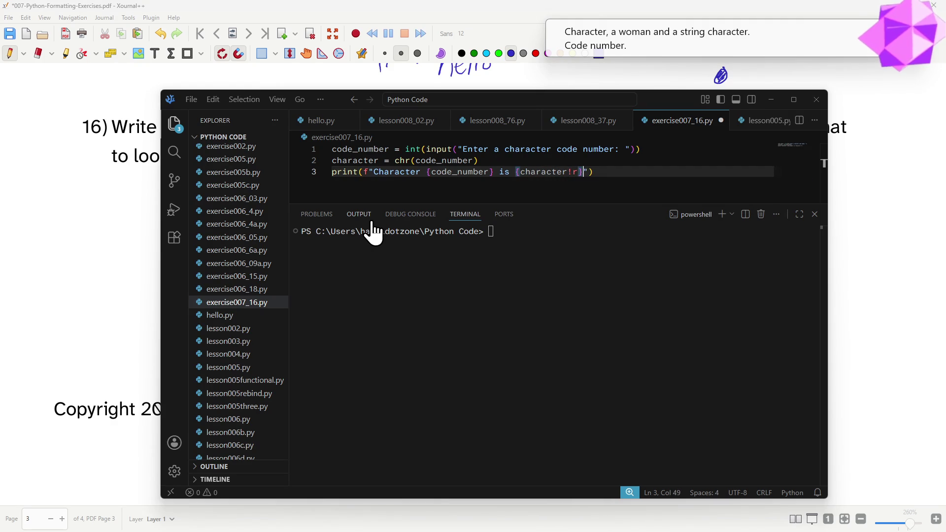
type("}")
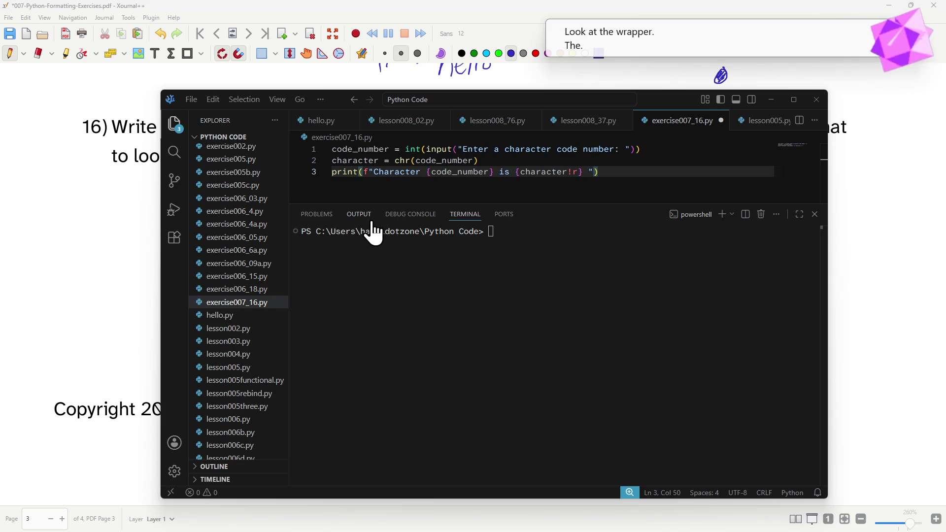
key("BackSpace")
type(".")
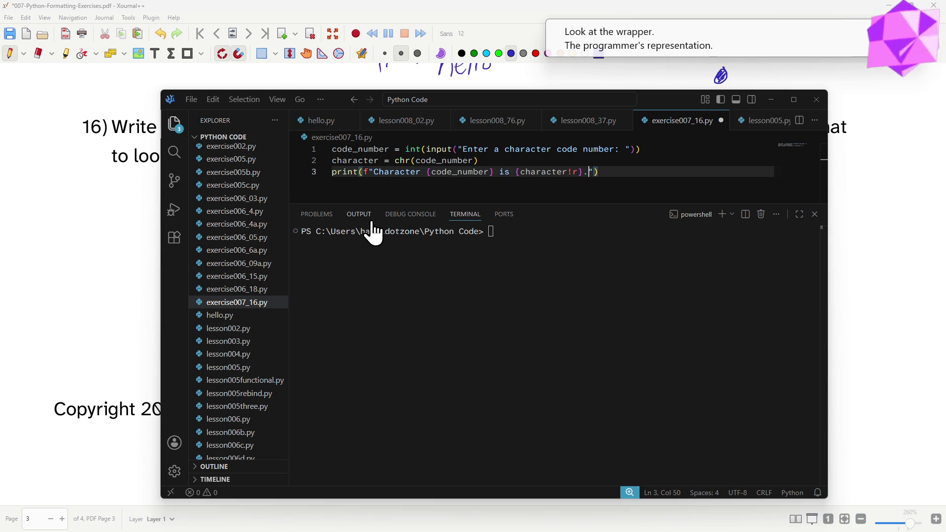
key("ctrl+s")
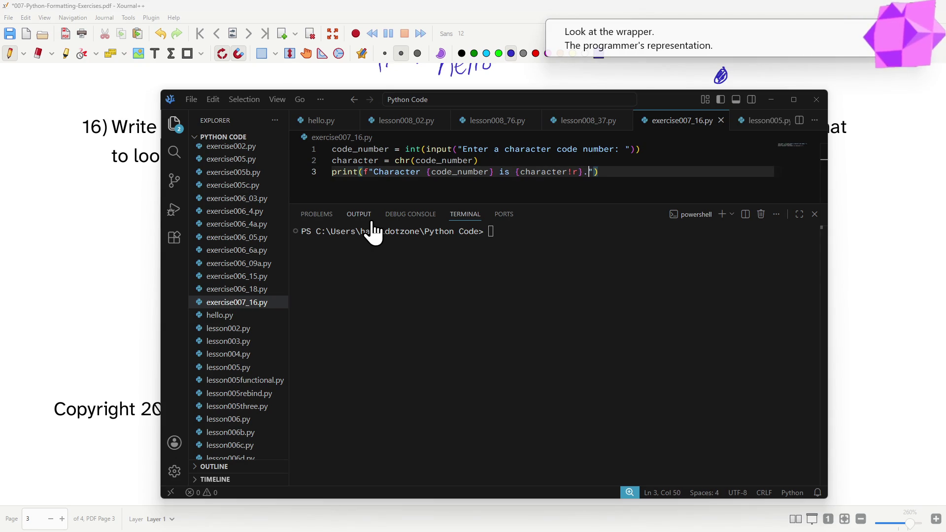
left_click(510, 325)
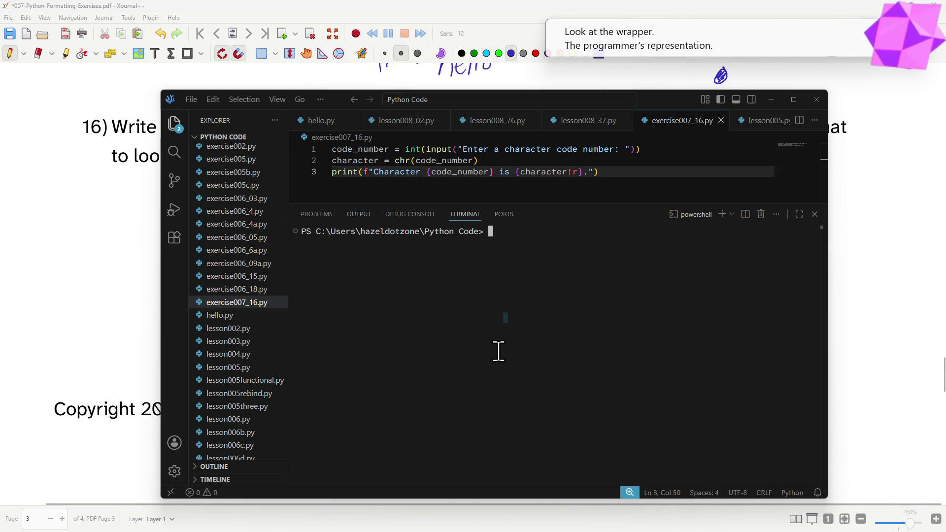
type("python3")
Step: Run python exercise007_16.py with codes 12 and 999, printing '\x0c' and 'ϧ'
key("BackSpace")
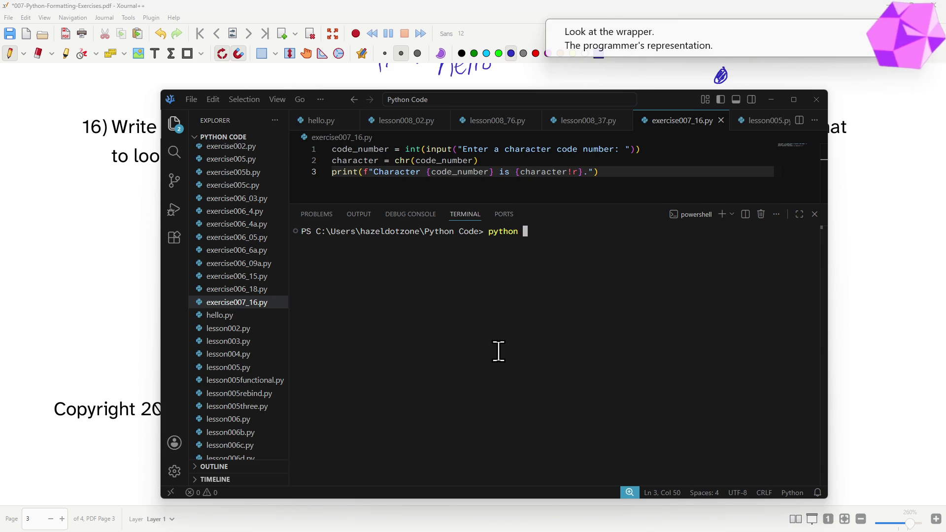
type("exercise007_1")
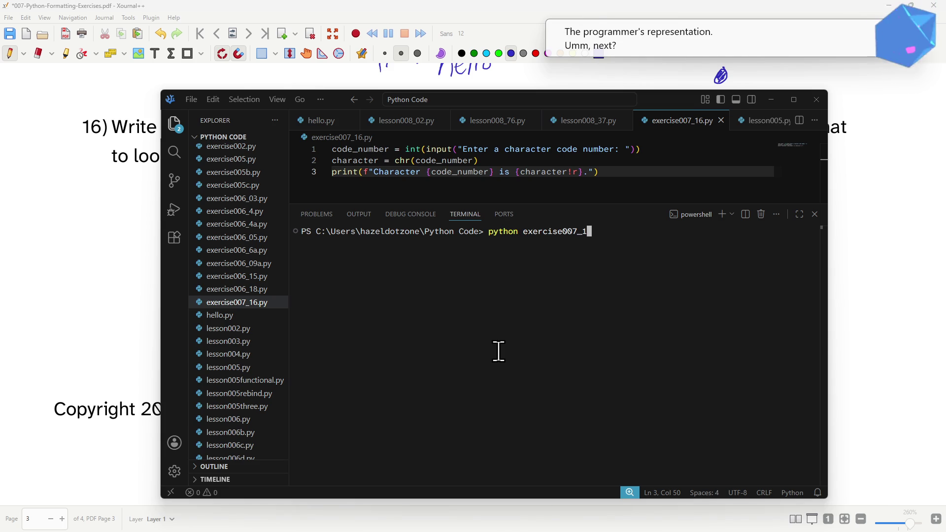
type("6.py")
key("Return")
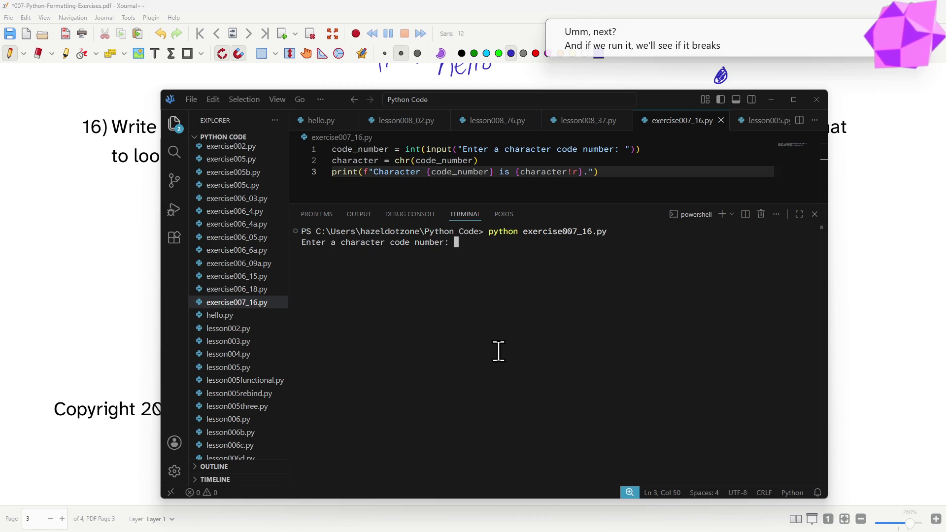
type("12")
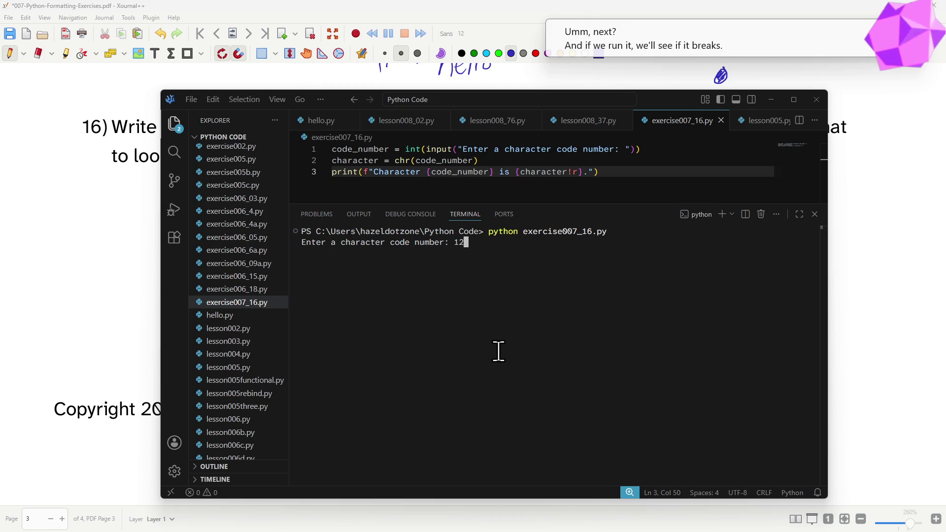
key("Return")
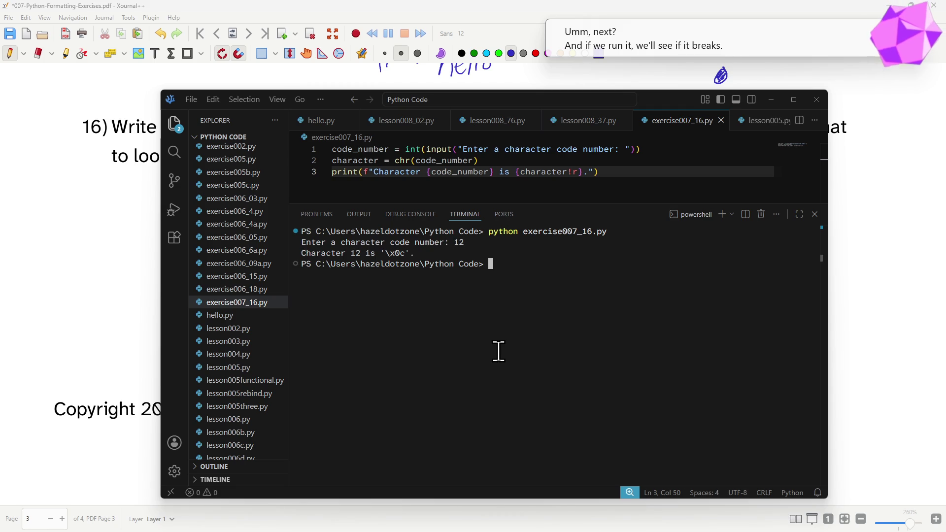
key("Up")
key("Return")
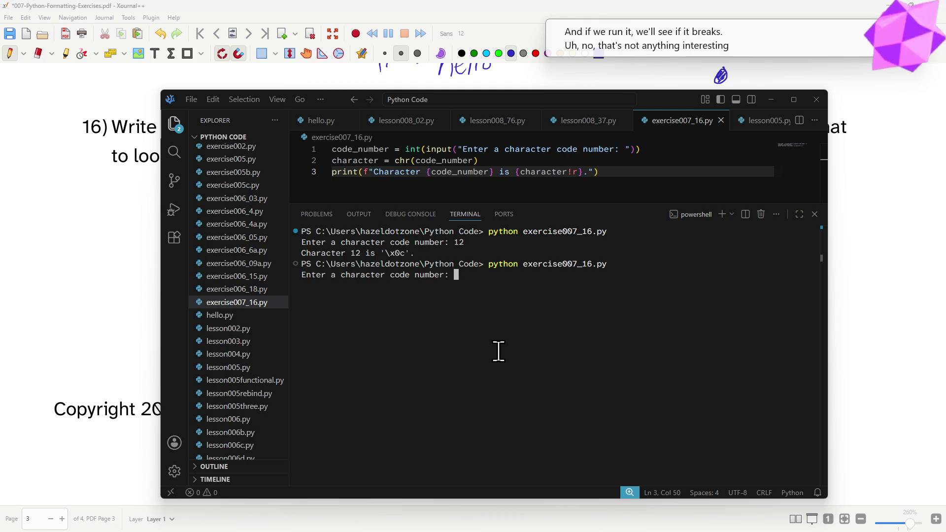
type("999")
key("Return")
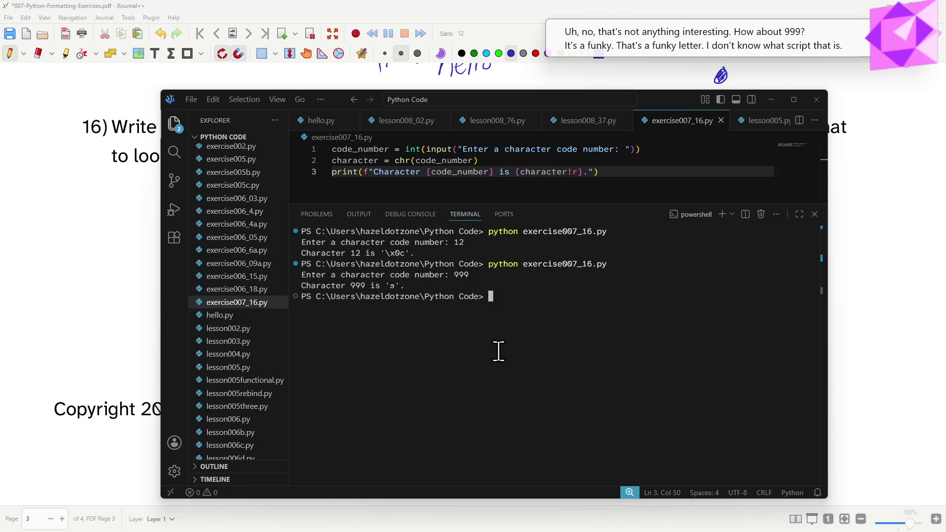
key("Up")
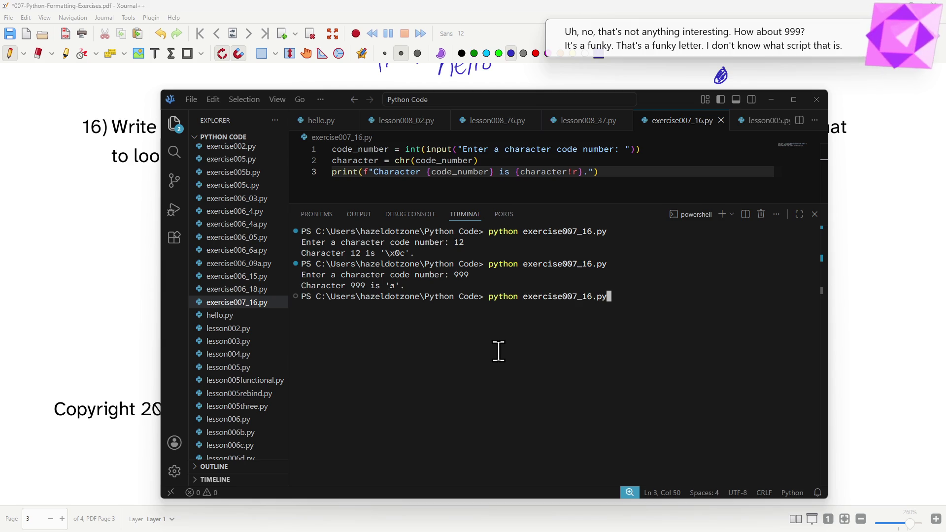
Step: Rerun exercise007_16.py with codes 1999 and 3999
key("Up")
key("Down")
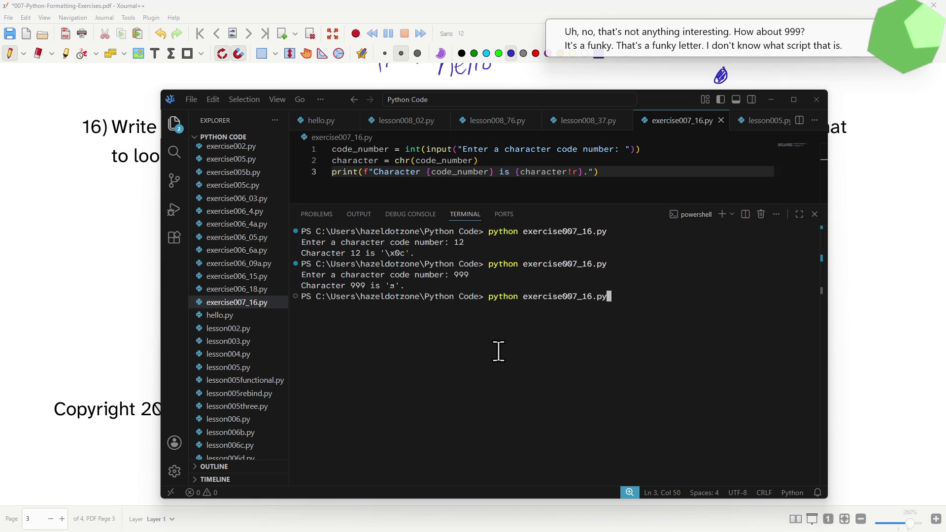
key("Return")
type("1999")
key("Return")
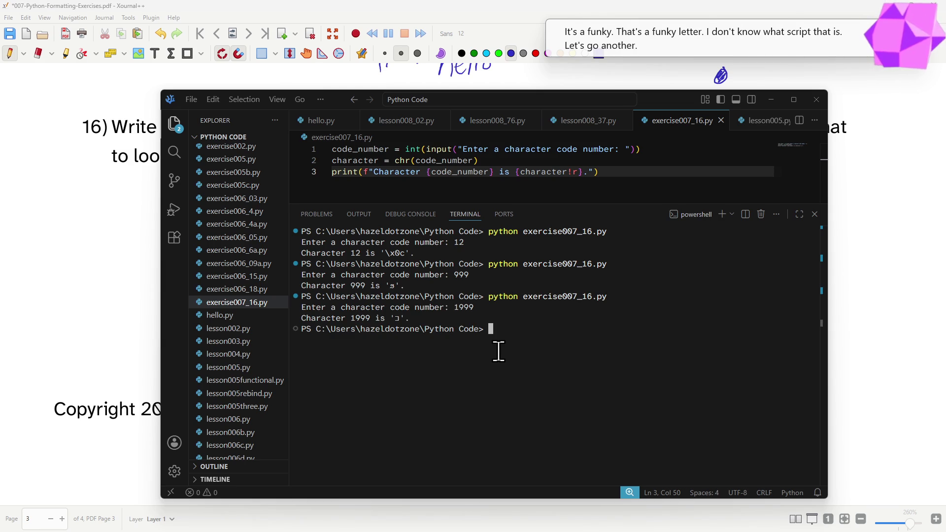
key("Up")
key("Return")
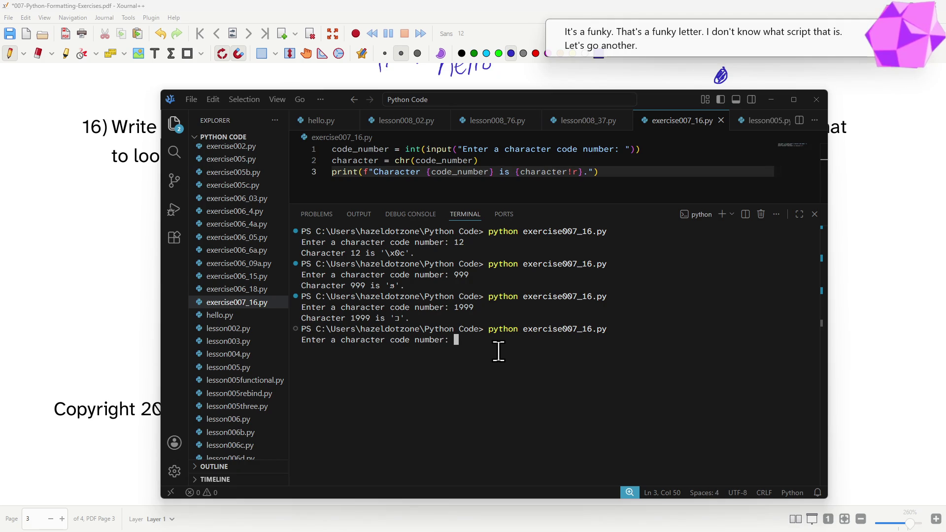
type("3")
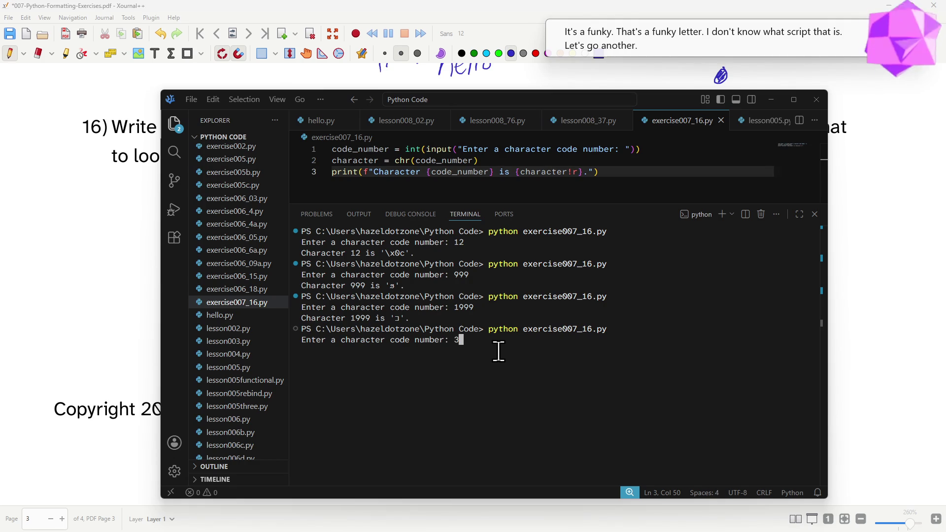
type("999")
key("Return")
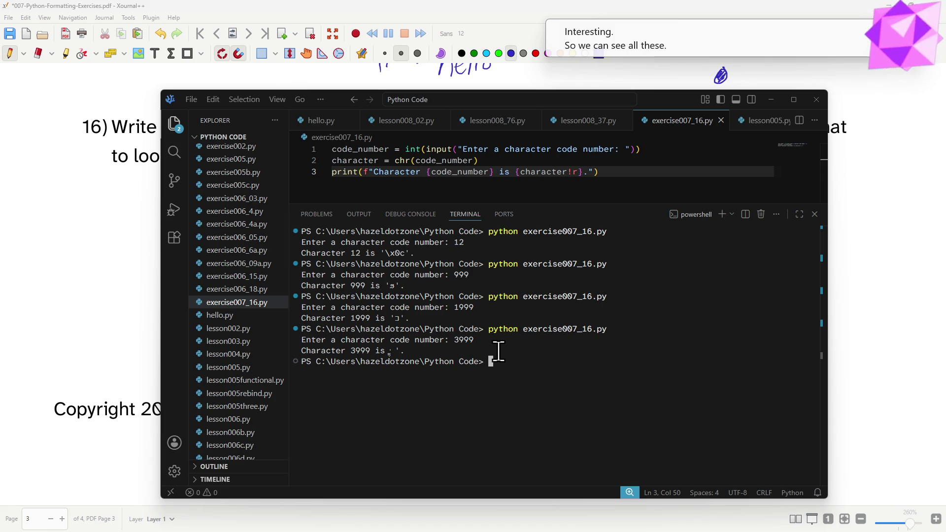
Step: Rerun exercise007_16.py with codes 10999 and 97, the latter printing 'a'
key("Up")
key("Left")
key("Left")
key("Left")
key("Left")
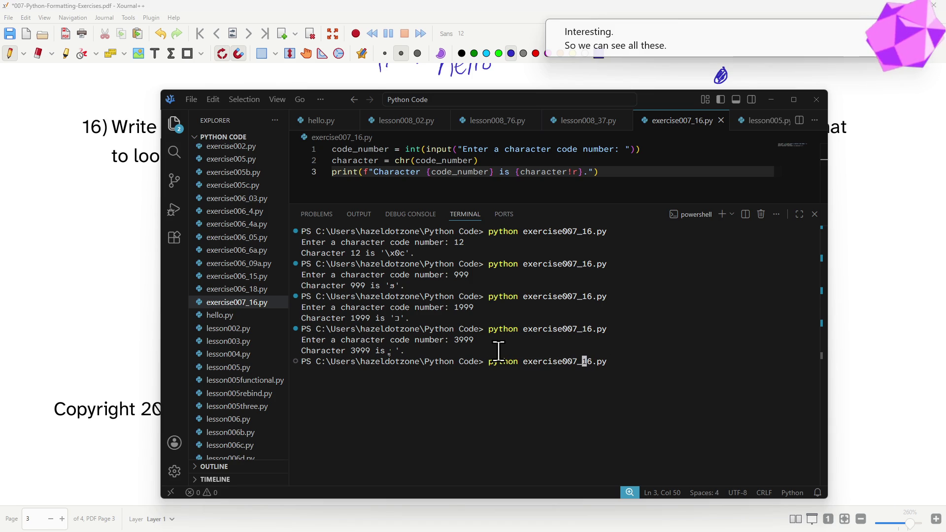
key("Return")
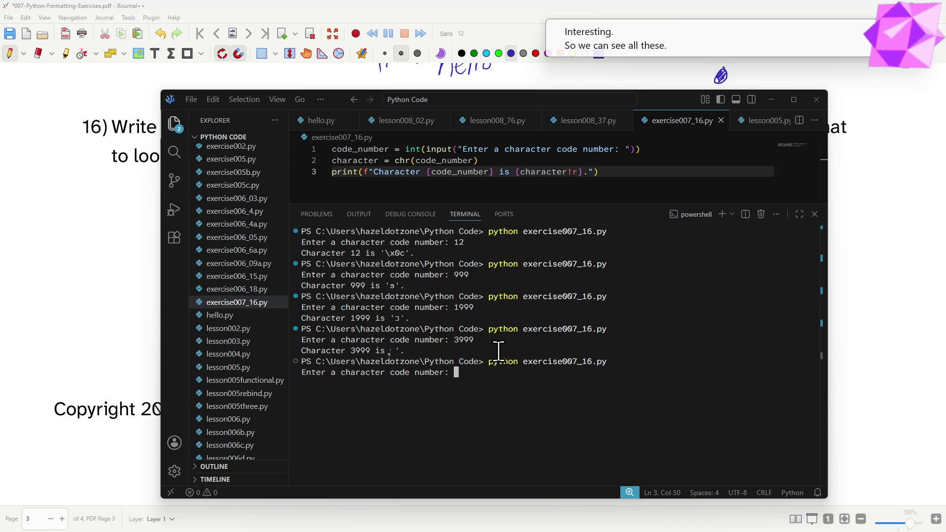
type("10999")
key("Return")
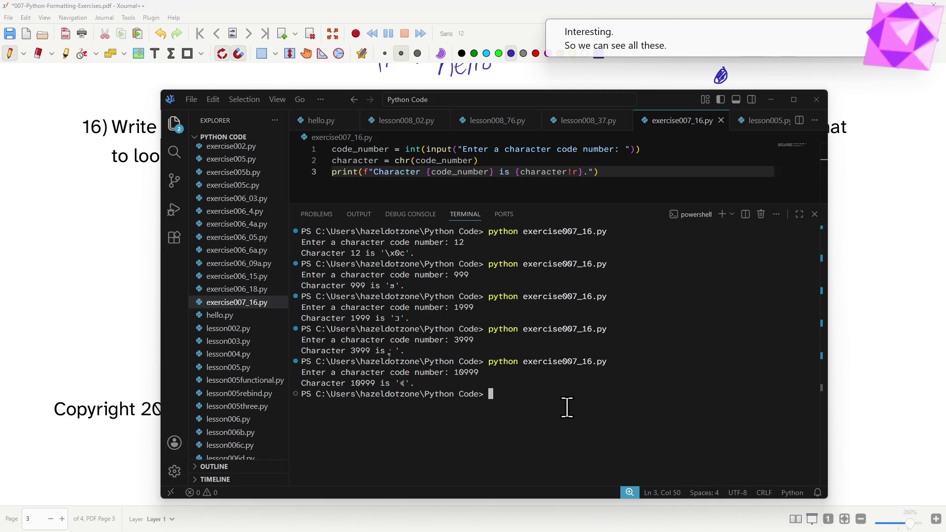
key("Up")
key("Return")
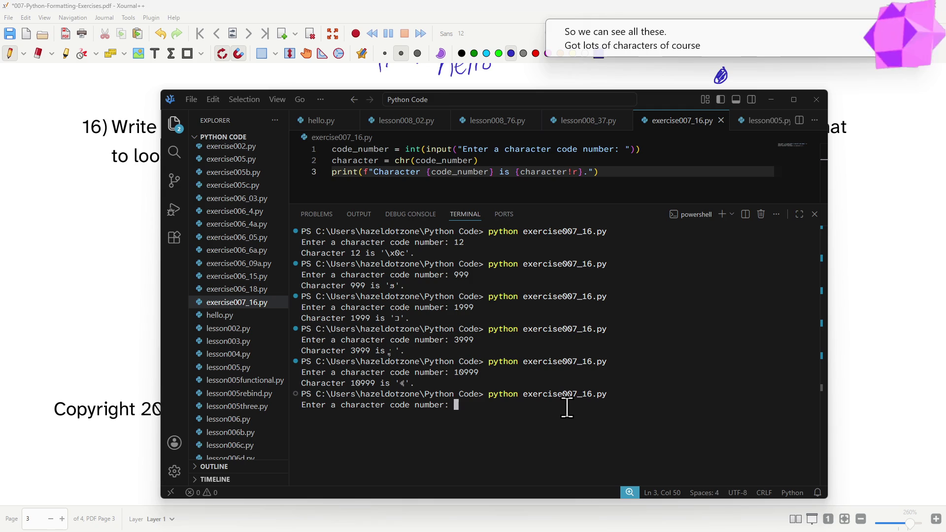
type("97")
key("Return")
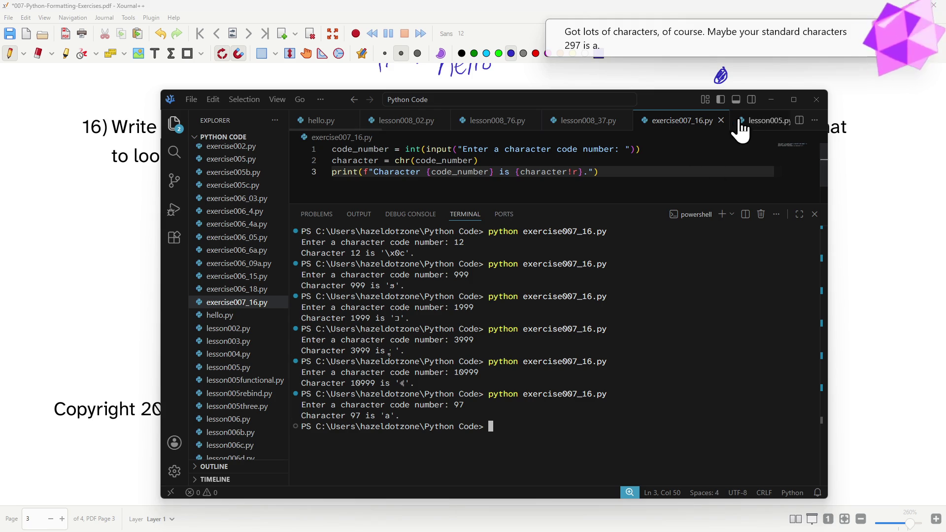
Step: Copy all three code lines of exercise007_16.py and return to the exercise PDF
left_click(774, 99)
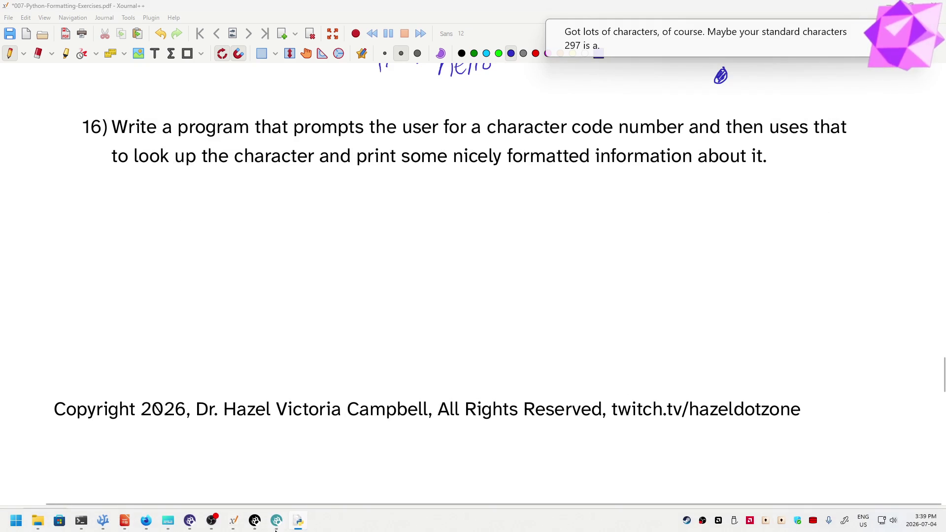
mouse_move(146, 520)
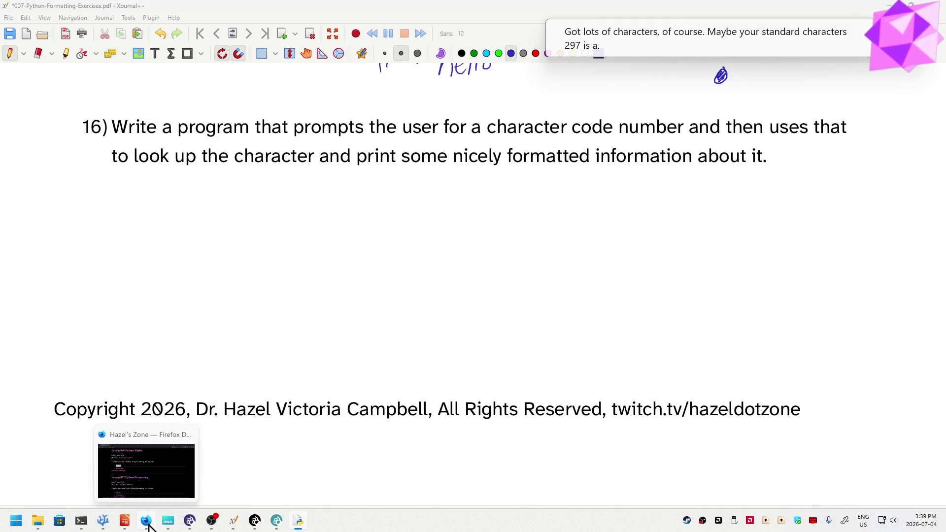
left_click(102, 520)
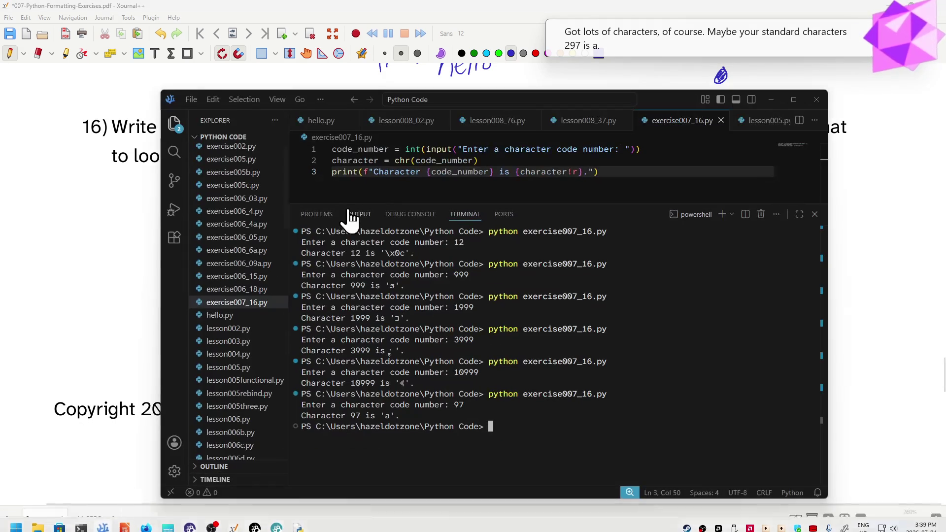
triple_click(381, 172)
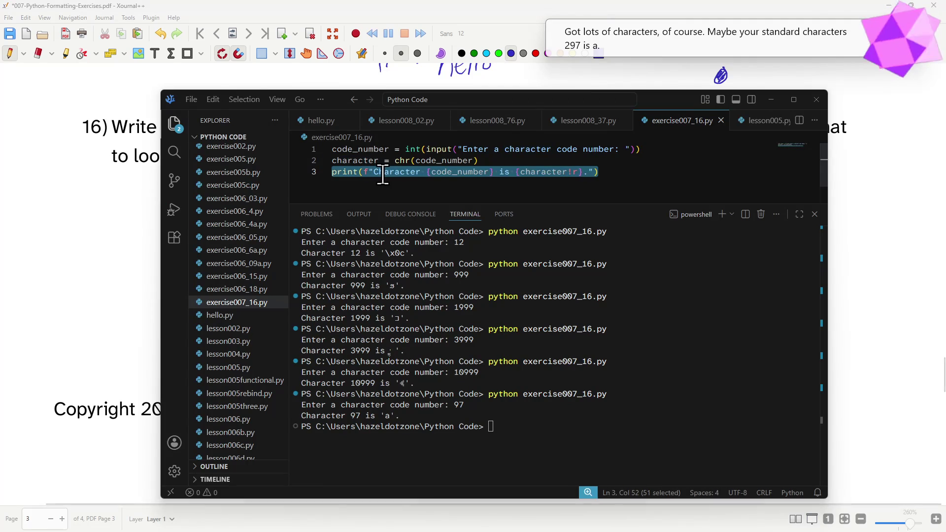
key("ctrl+a")
key("ctrl+c")
left_click(109, 252)
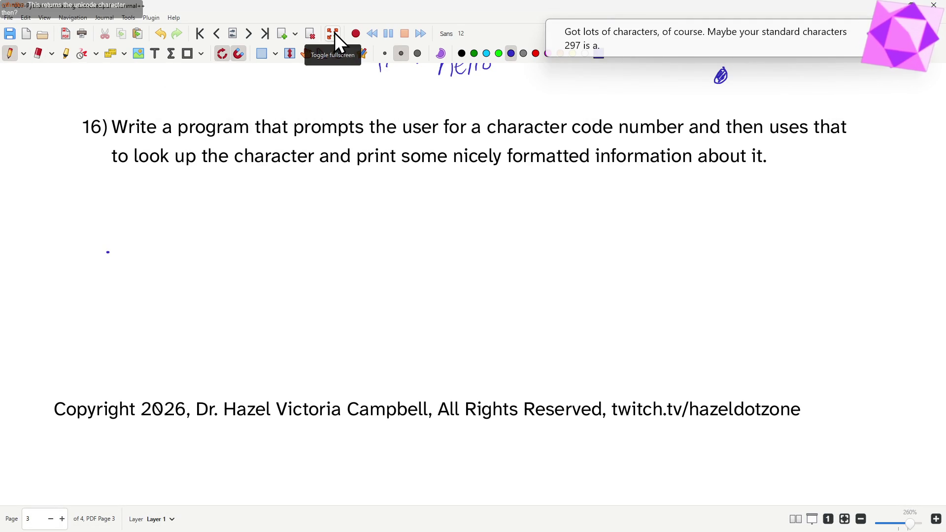
Step: Paste the copied exercise 16 code as a text box beneath question 16 on the worksheet
left_click(155, 52)
left_click(231, 216)
key("ctrl+v")
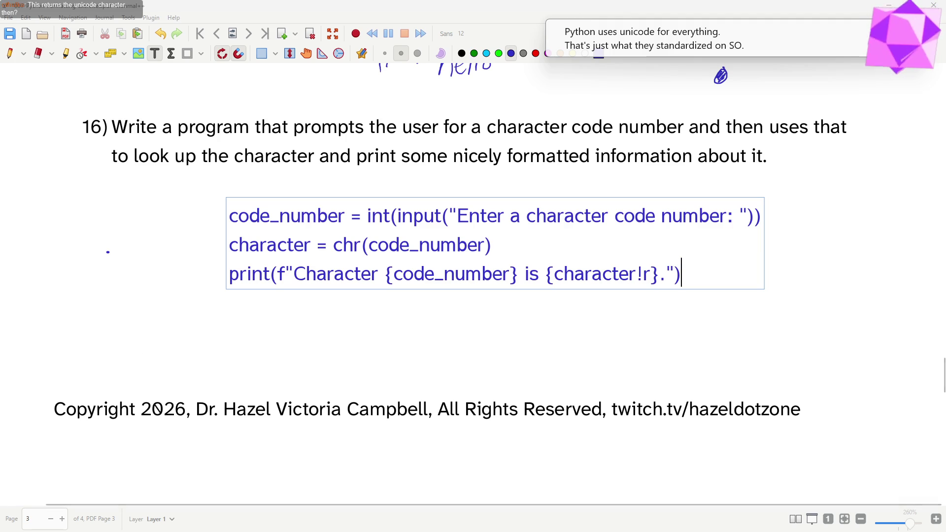
left_click(315, 447)
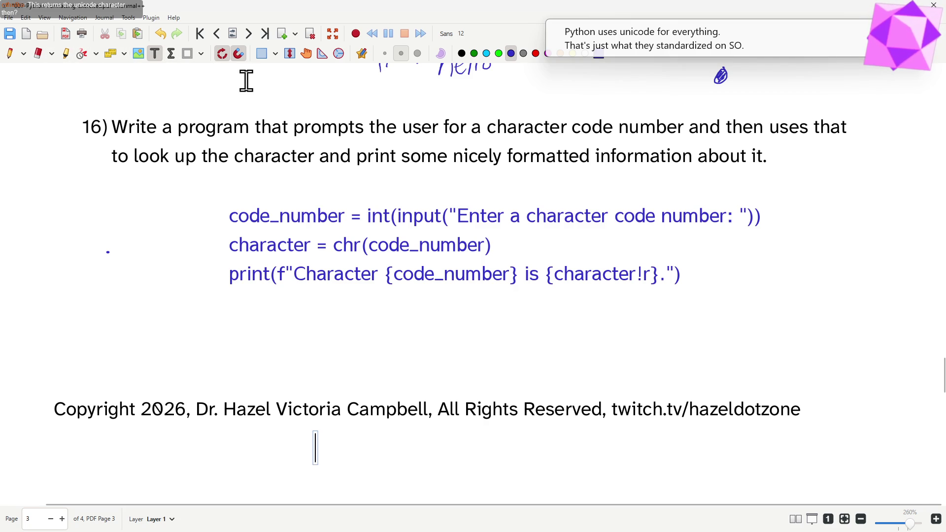
left_click(307, 53)
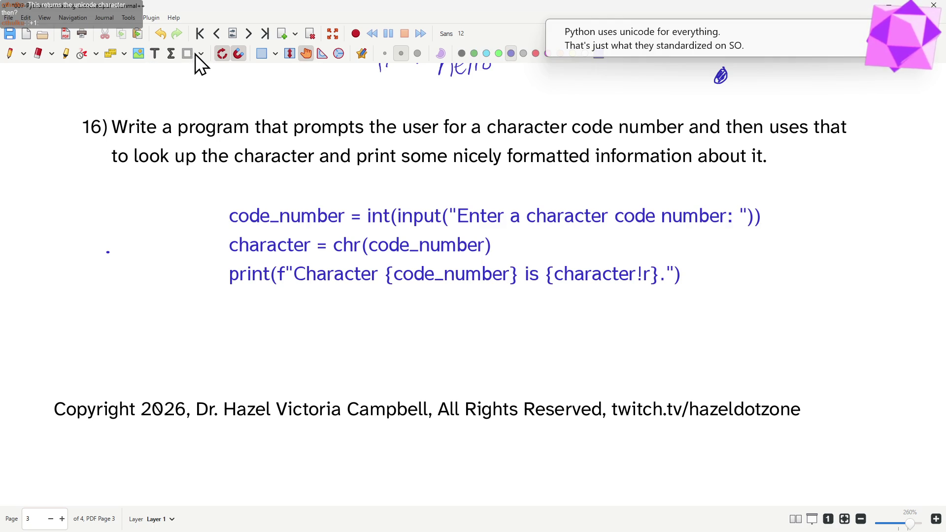
Step: Switch to Select Object mode, scroll to question 17, then bring VS Code forward
left_click(275, 53)
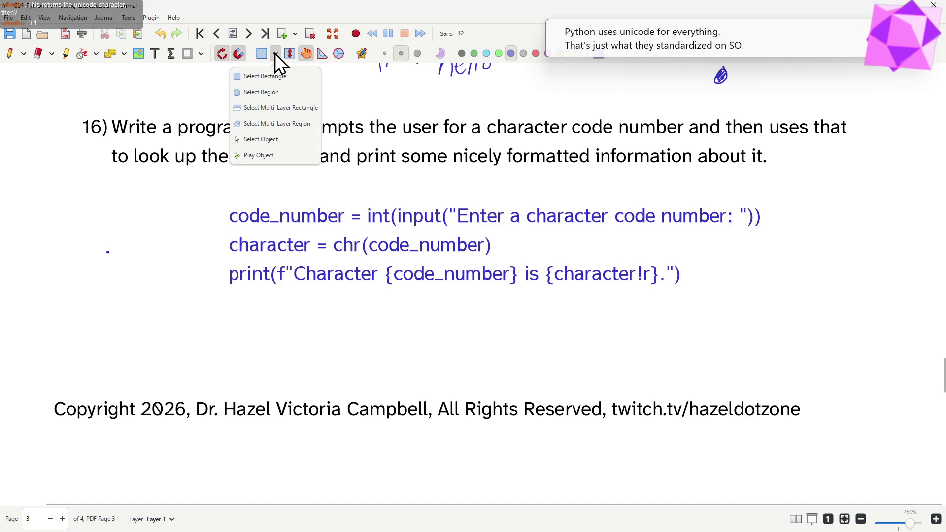
left_click(267, 140)
scroll(284, 309, "down", 5)
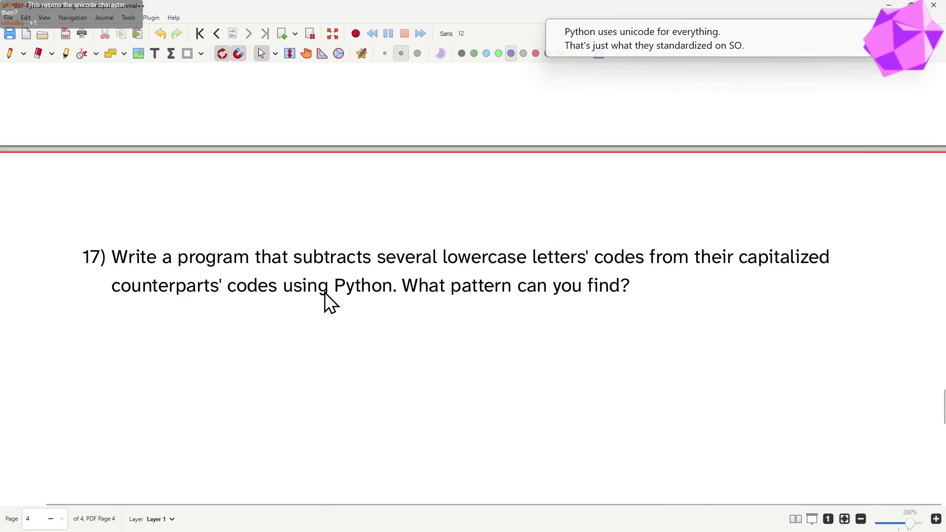
scroll(327, 302, "down", 1)
scroll(323, 292, "up", 5)
scroll(322, 294, "up", 3)
scroll(317, 288, "down", 6)
scroll(326, 288, "down", 4)
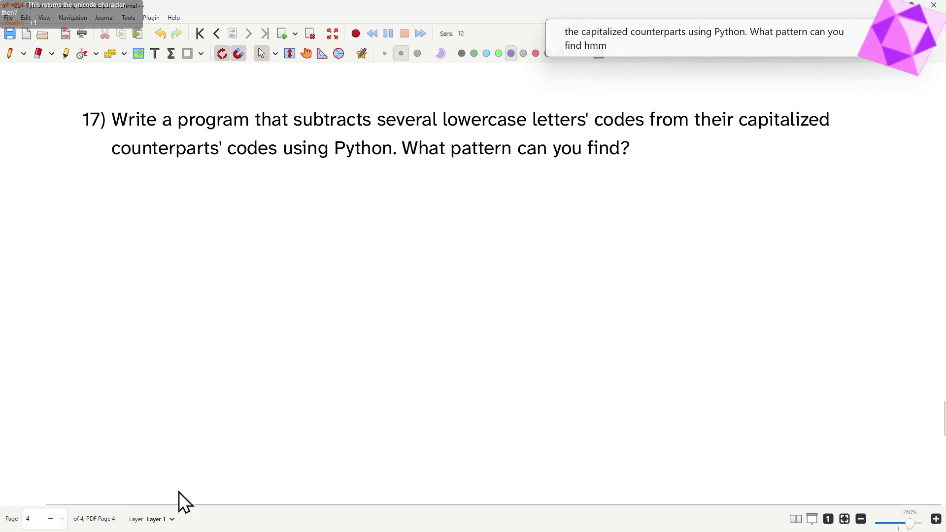
key("alt+Tab")
key("Tab")
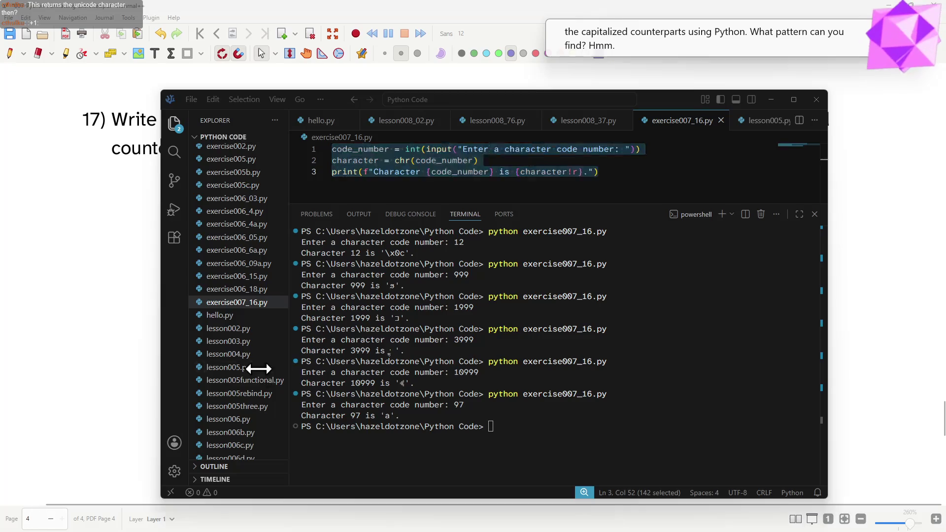
Step: Save the script as a new file named exercise007_17.py
left_click(469, 189)
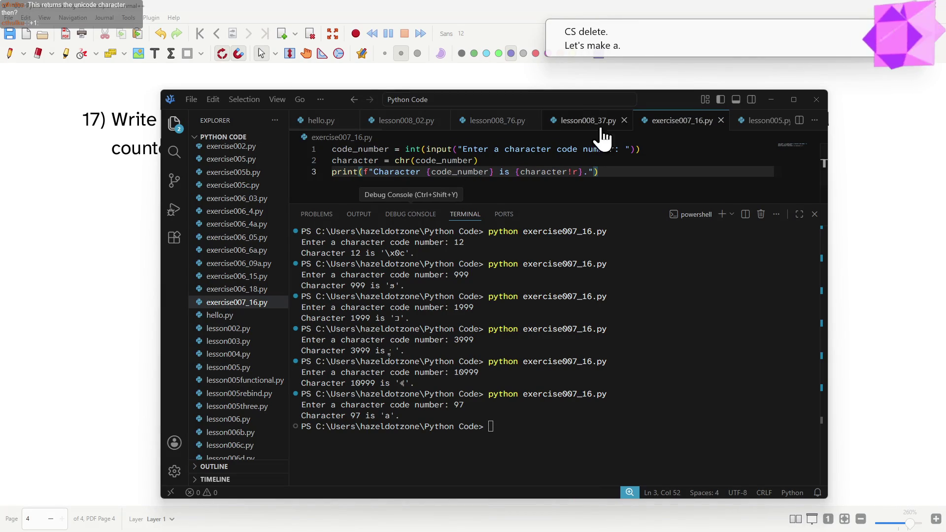
key("Up")
key("ctrl+shift+s")
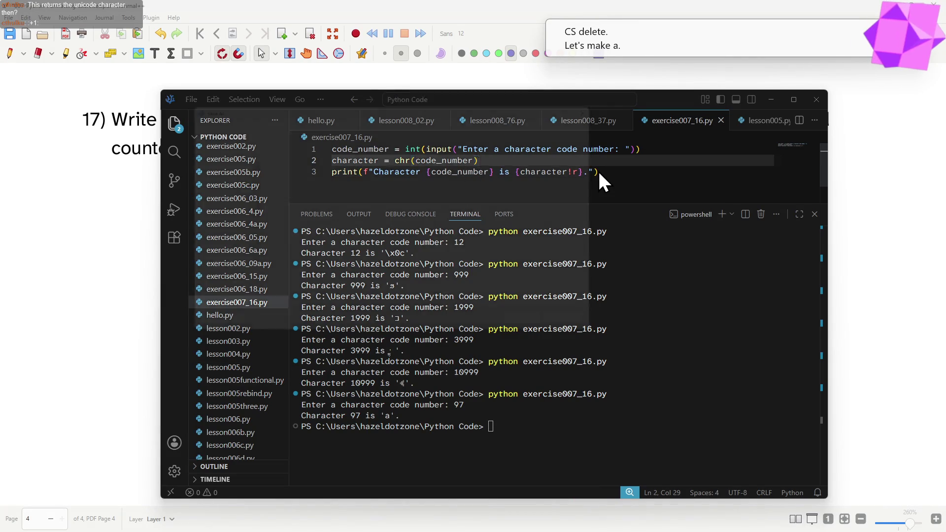
key("Right")
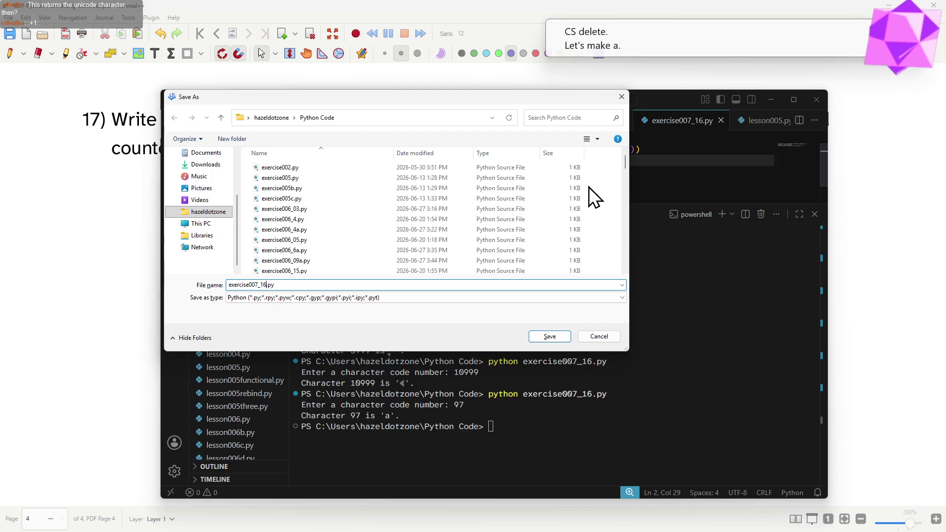
type("7")
key("Return")
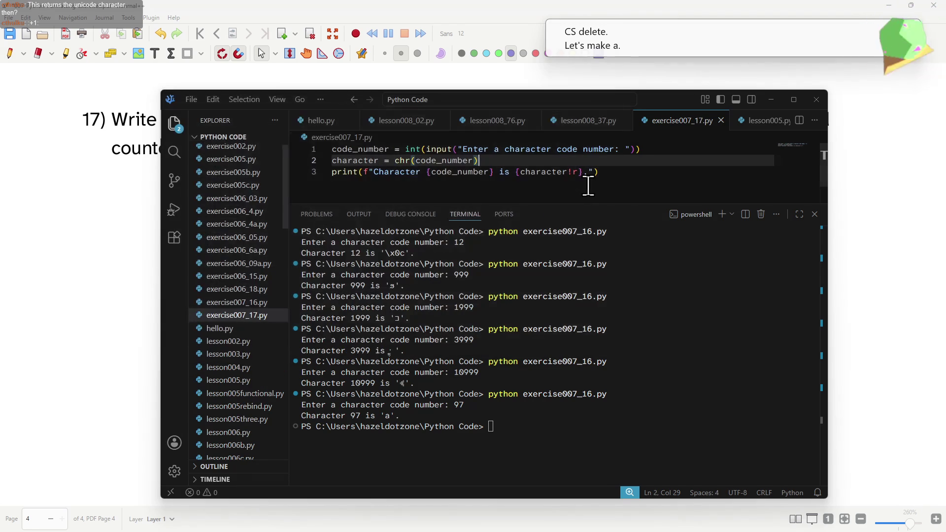
Step: Delete all the old code from exercise007_17.py
key("shift+Home")
key("ctrl+a")
key("BackSpace")
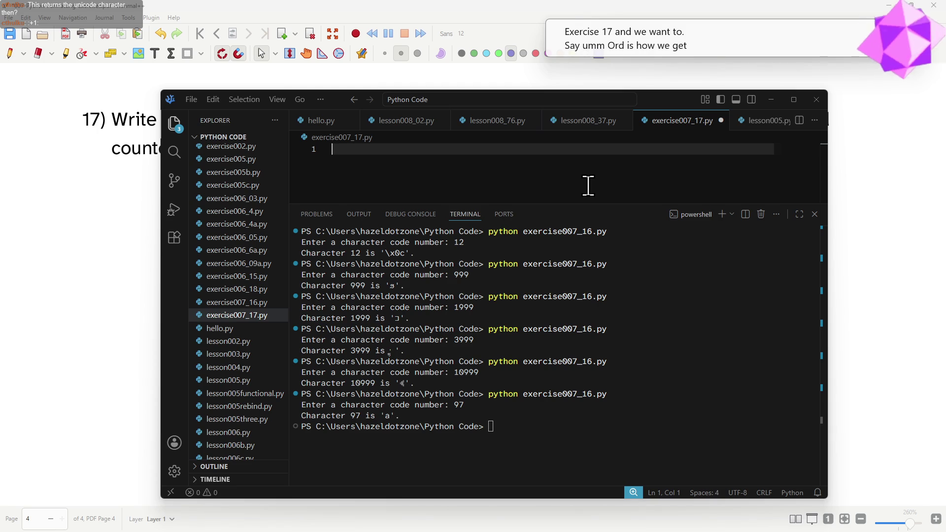
type("pry")
type("int(ord('a")
Step: Write three print(ord('X') - ord('x')) lines for A/a, H/h and Z/z, then save
key("BackSpace")
type("A'-")
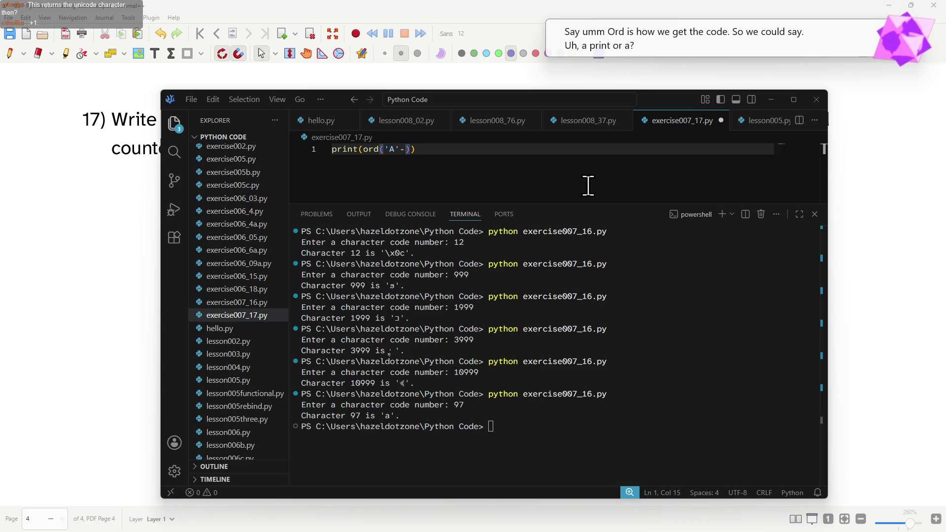
key("BackSpace")
type(")-")
key("BackSpace")
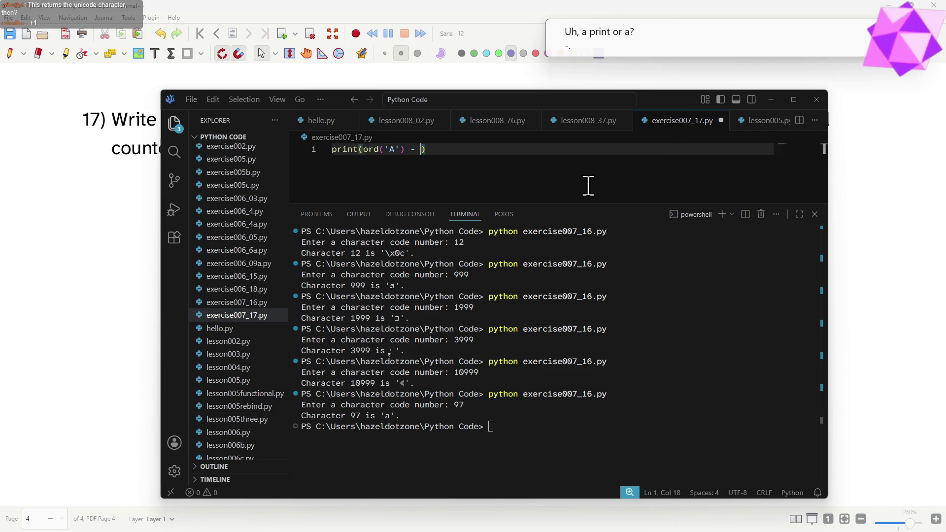
type("ord('a'))")
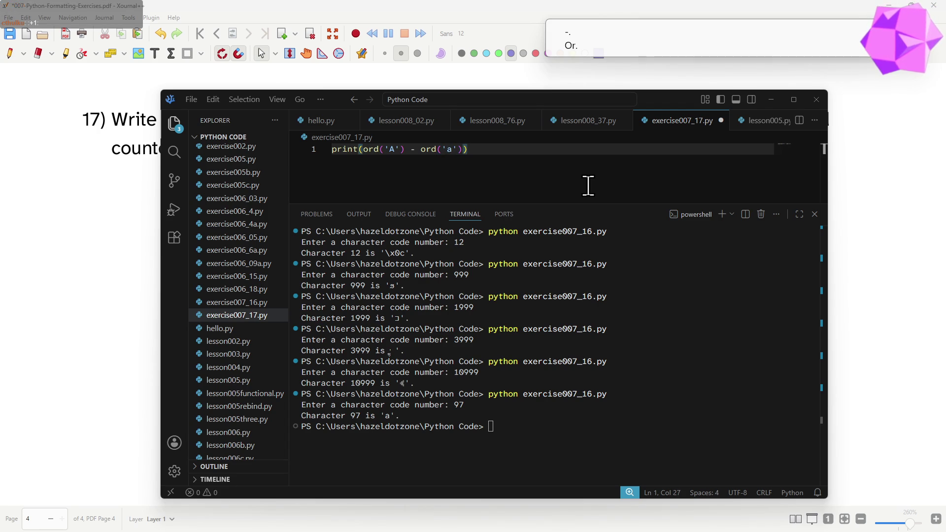
key("Return")
type("print(ord('")
type("A")
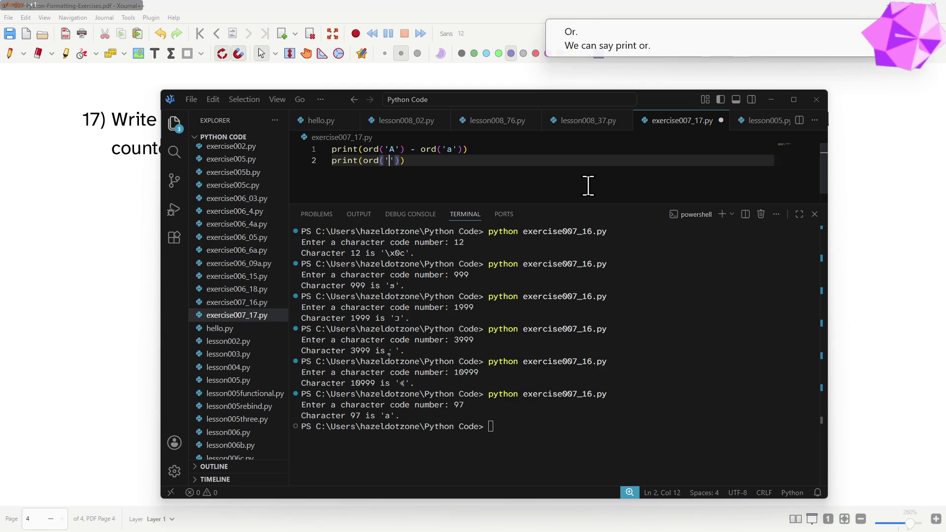
key("BackSpace")
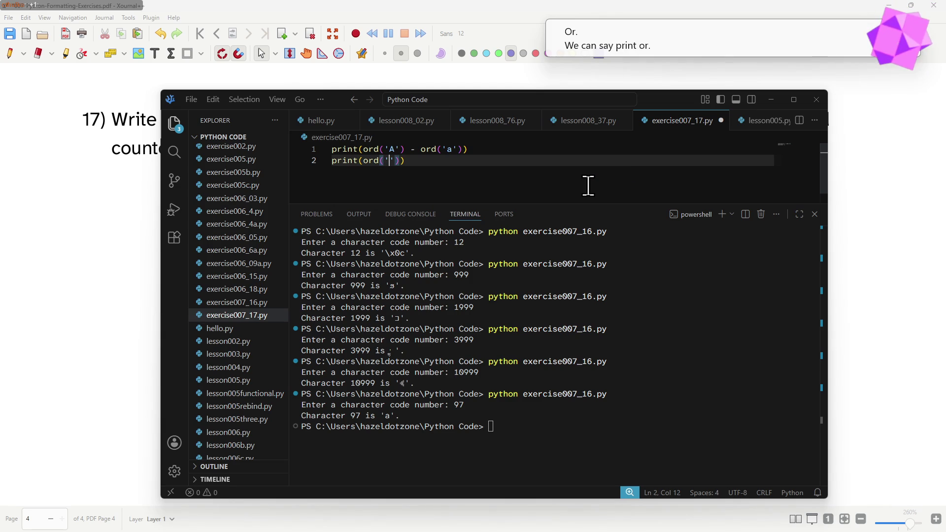
type("h")
type(") ")
type("ord")
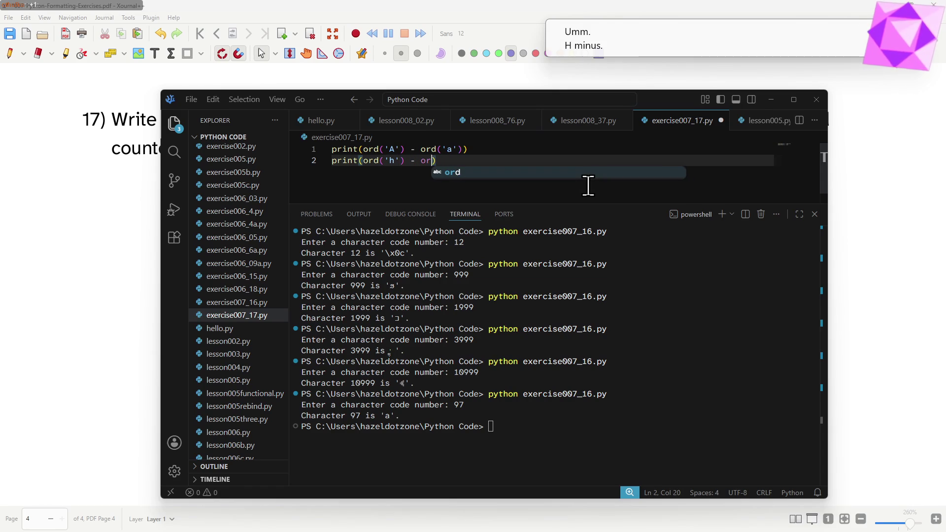
key("BackSpace")
key("BackSpace")
key("BackSpace")
key("BackSpace")
type("H') -")
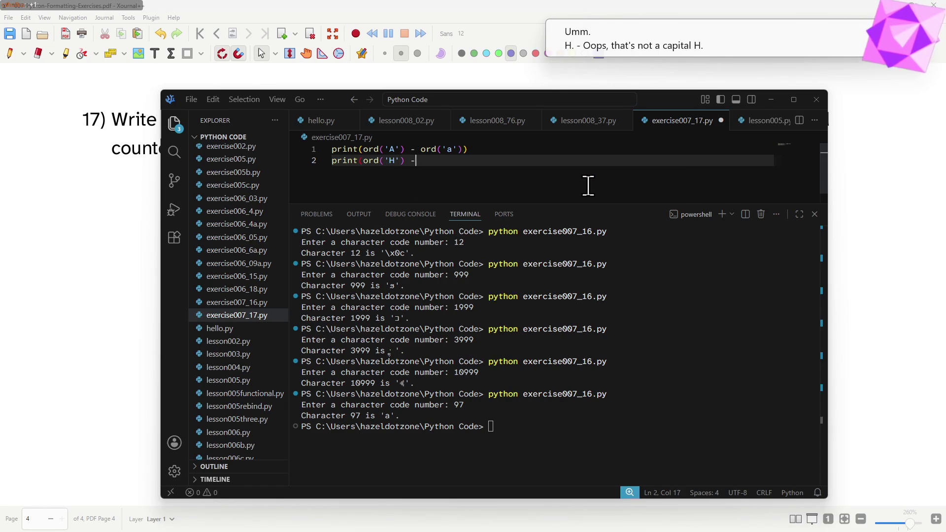
type(" ord('h'")
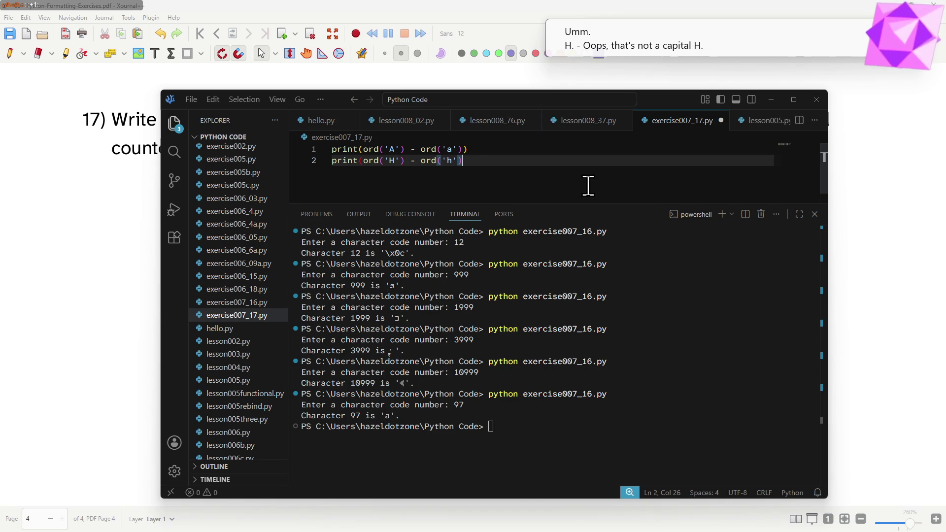
type(")")
key("Return")
type("print(ord")
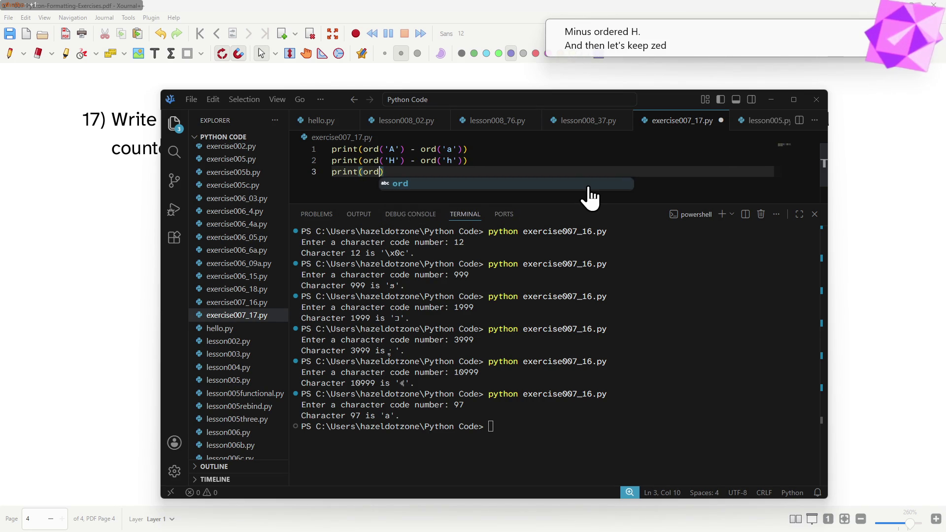
type("('Z') - ord('z")
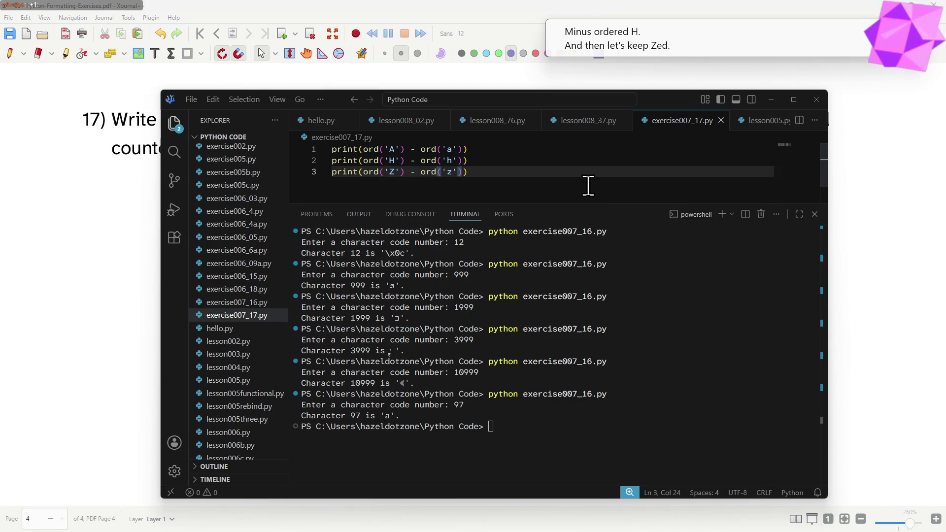
left_click(521, 374)
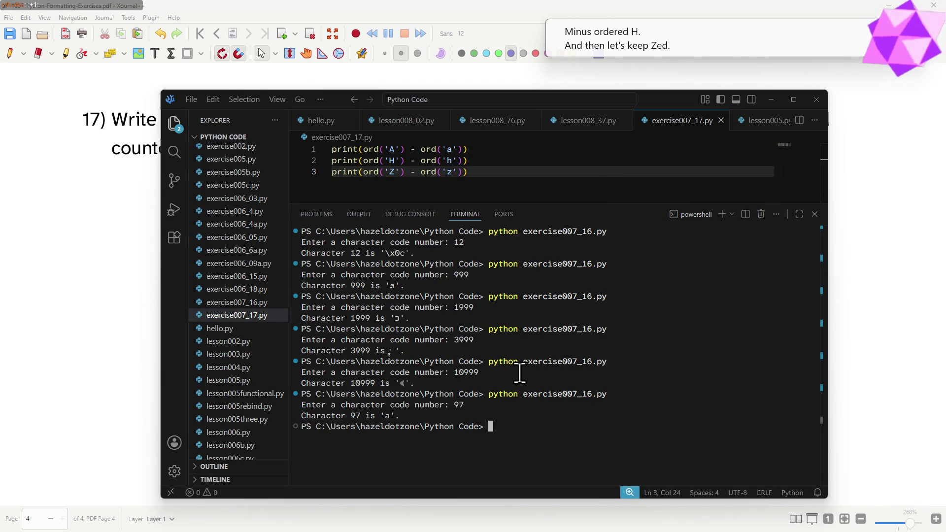
Step: Run python exercise007_17.py, printing -32 three times, and return to the exercise PDF
key("Up")
key("Left")
key("Left")
key("Left")
key("BackSpace")
type("7")
key("Return")
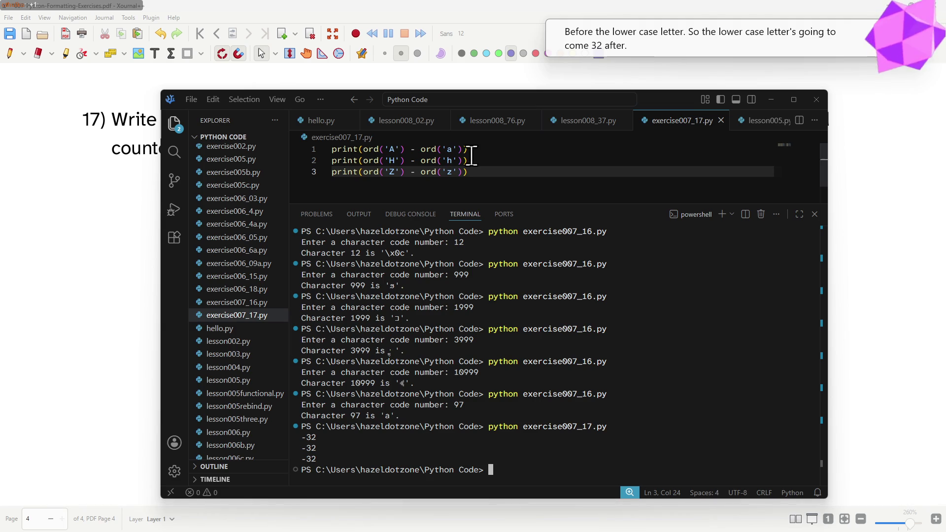
left_click(130, 223)
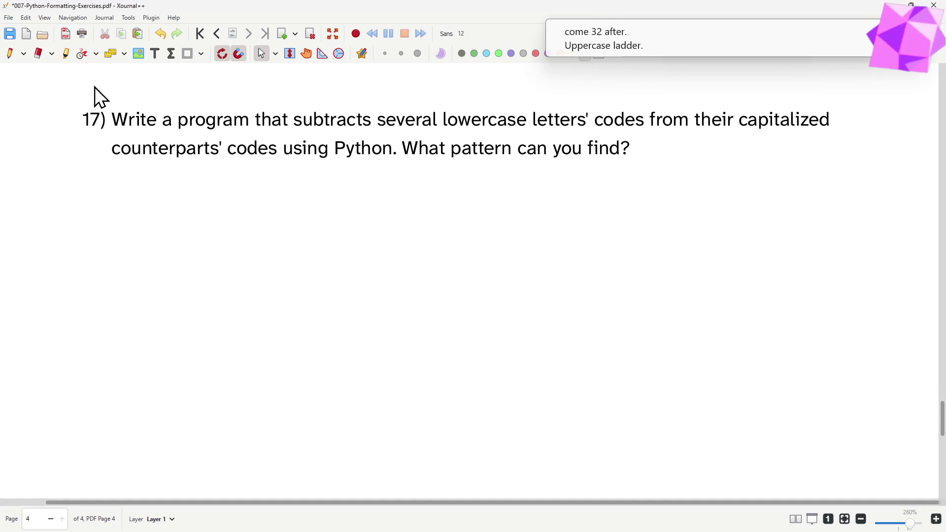
Step: With the pen, handwrite "The uppercase comes 32 before" on the first line under question 17
left_click(11, 55)
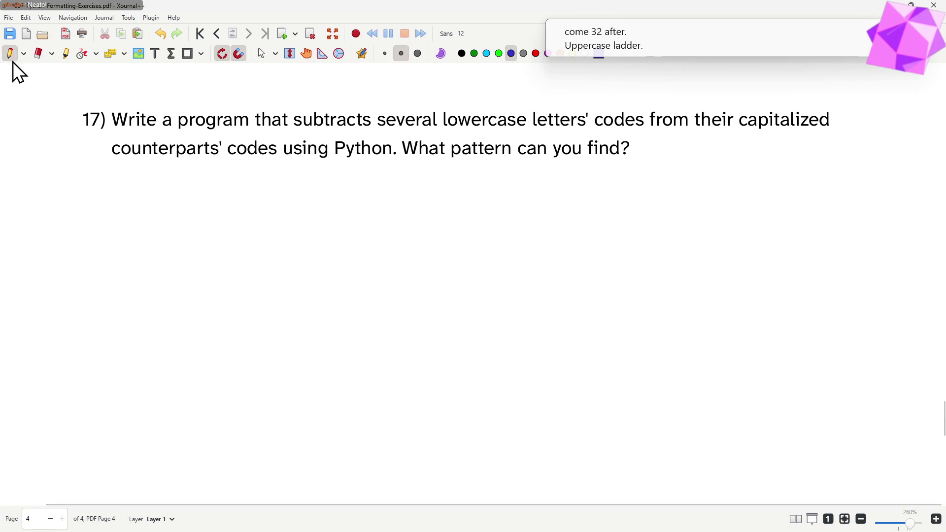
mouse_move(271, 175)
left_mouse_down()
mouse_move(267, 214)
mouse_move(290, 172)
left_mouse_up()
mouse_move(290, 175)
left_mouse_down()
mouse_move(288, 214)
mouse_move(308, 211)
left_mouse_up()
left_click(311, 212)
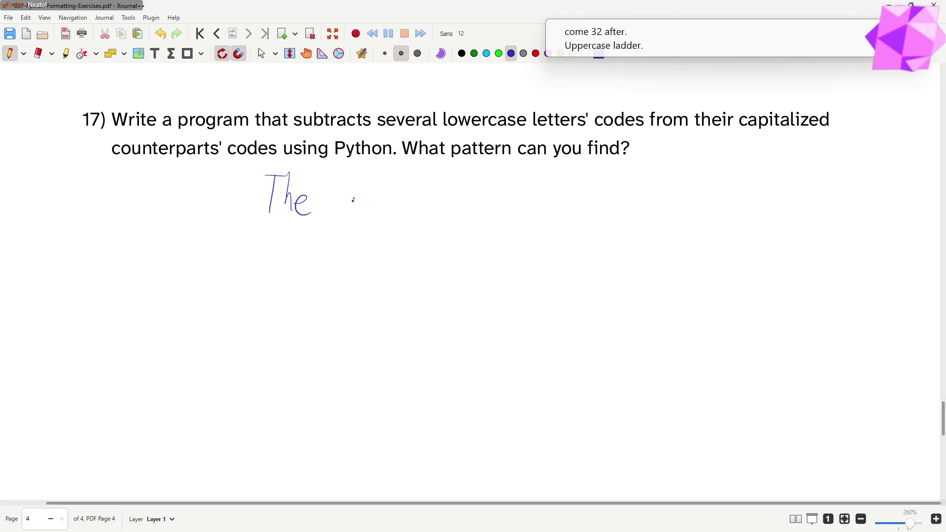
mouse_move(355, 200)
left_mouse_down()
mouse_move(367, 214)
mouse_move(395, 202)
left_mouse_up()
mouse_move(397, 207)
left_mouse_down()
mouse_move(411, 197)
mouse_move(440, 210)
left_mouse_up()
mouse_move(449, 195)
left_mouse_down()
mouse_move(444, 211)
mouse_move(500, 210)
left_mouse_up()
left_click(497, 209)
left_click_drag(507, 204, 551, 212)
mouse_move(600, 175)
left_mouse_down()
mouse_move(617, 188)
mouse_move(602, 210)
mouse_move(647, 208)
left_mouse_up()
mouse_move(687, 166)
left_mouse_down()
mouse_move(680, 209)
mouse_move(706, 189)
mouse_move(711, 208)
left_mouse_up()
mouse_move(721, 174)
left_mouse_down()
mouse_move(709, 209)
mouse_move(742, 189)
left_mouse_up()
left_click_drag(745, 194, 756, 204)
left_click(760, 198)
Step: Handwrite "the lowercase letter." on the second line to complete the answer
left_click_drag(304, 236, 302, 268)
left_click_drag(290, 249, 361, 257)
mouse_move(368, 244)
left_mouse_down()
mouse_move(411, 252)
mouse_move(422, 234)
mouse_move(429, 251)
left_mouse_up()
mouse_move(440, 239)
left_mouse_down()
mouse_move(448, 252)
mouse_move(476, 246)
left_mouse_up()
mouse_move(520, 218)
left_mouse_down()
mouse_move(519, 250)
mouse_move(533, 247)
left_mouse_up()
mouse_move(541, 221)
left_mouse_down()
mouse_move(539, 250)
mouse_move(550, 250)
mouse_move(555, 231)
left_mouse_up()
left_click_drag(557, 235, 585, 229)
left_click(590, 239)
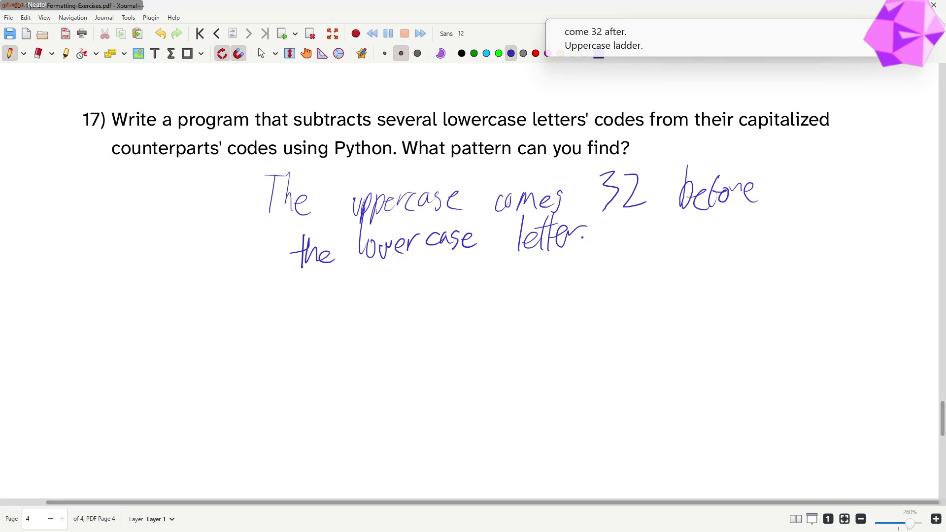
left_click(588, 246)
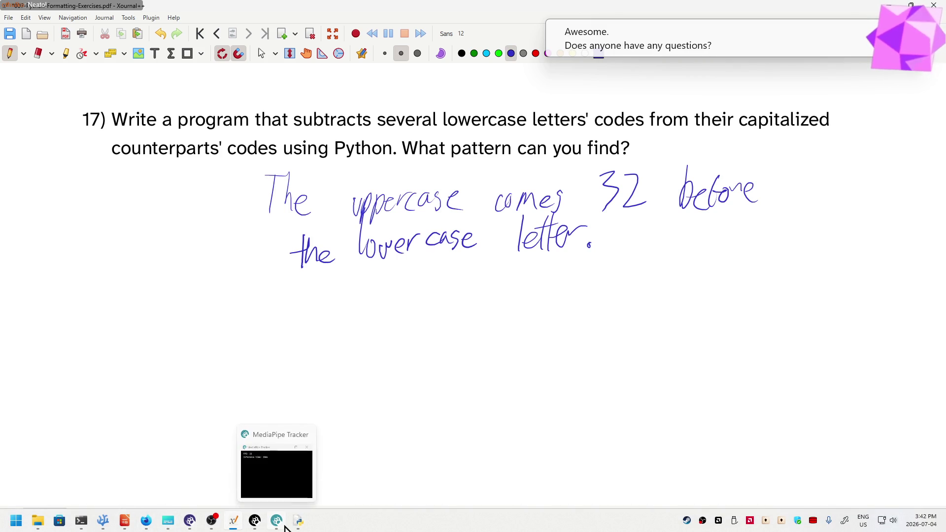
mouse_move(124, 521)
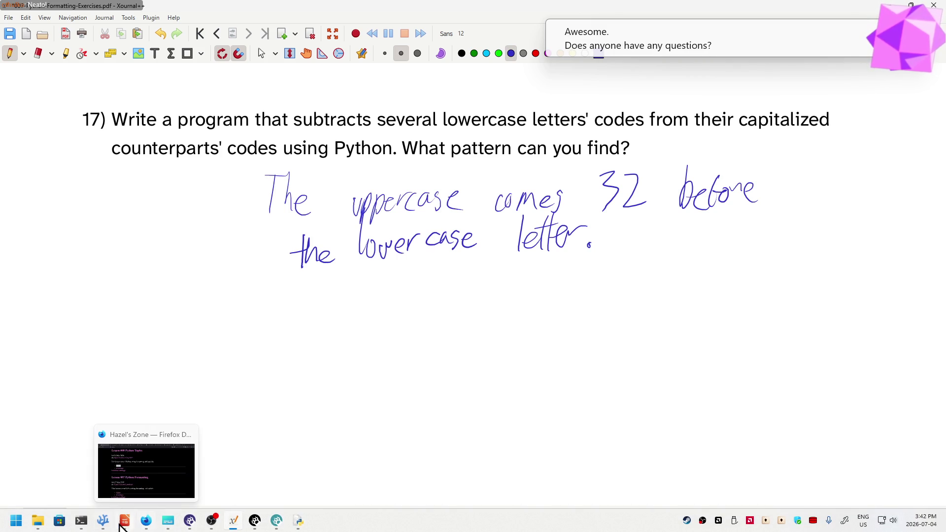
left_click(103, 520)
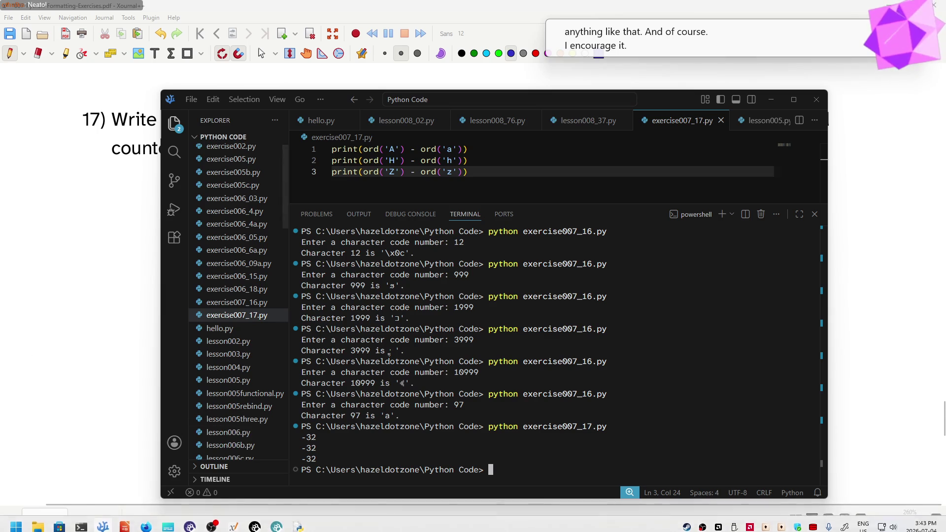
left_click(112, 351)
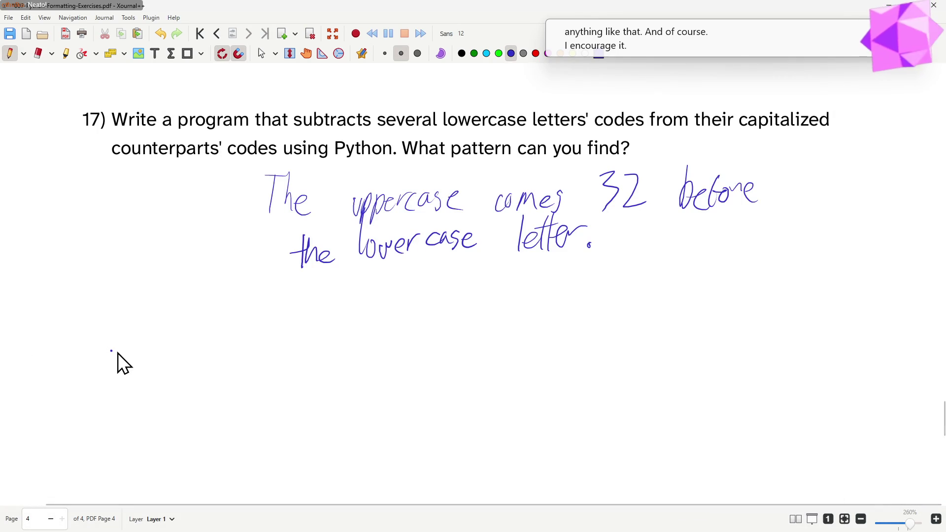
scroll(141, 358, "down", 3)
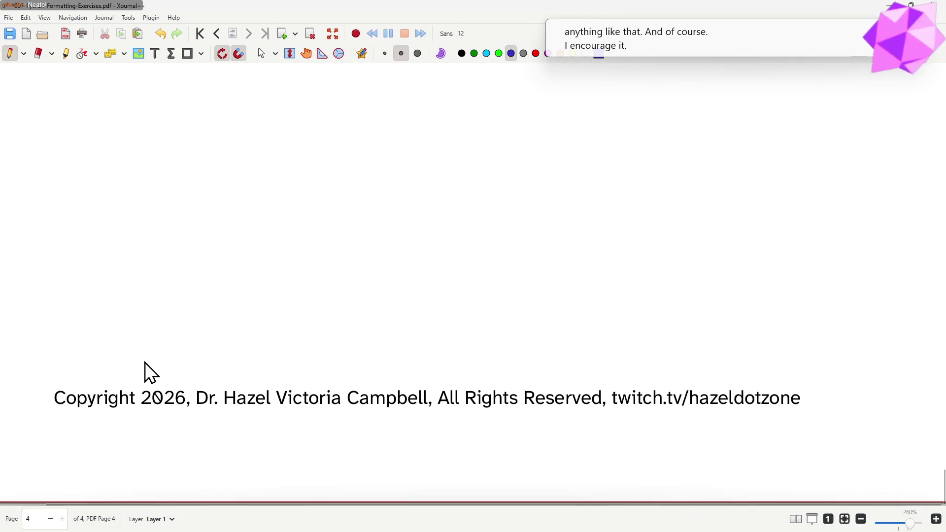
scroll(148, 373, "up", 3)
scroll(149, 372, "up", 3)
scroll(150, 371, "down", 3)
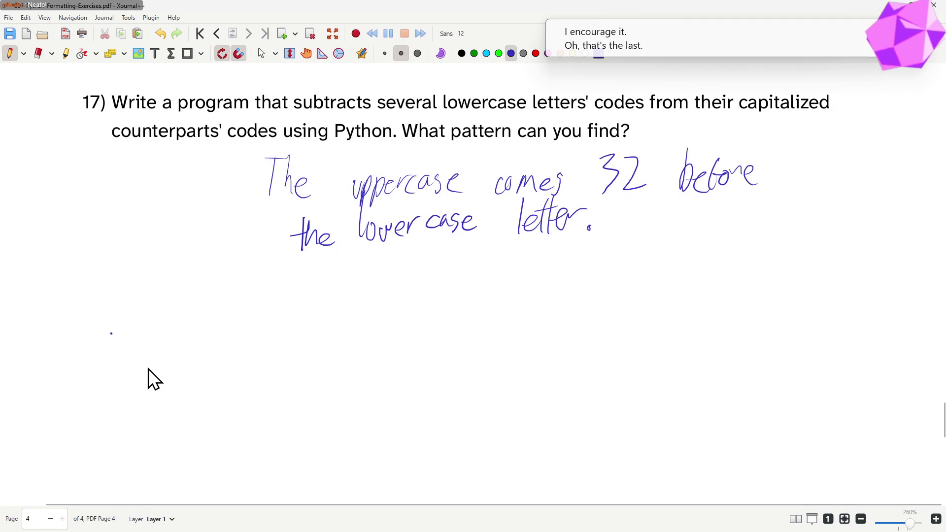
Step: Handwrite "All done!" below the answer to mark the exercises finished
left_click(160, 365)
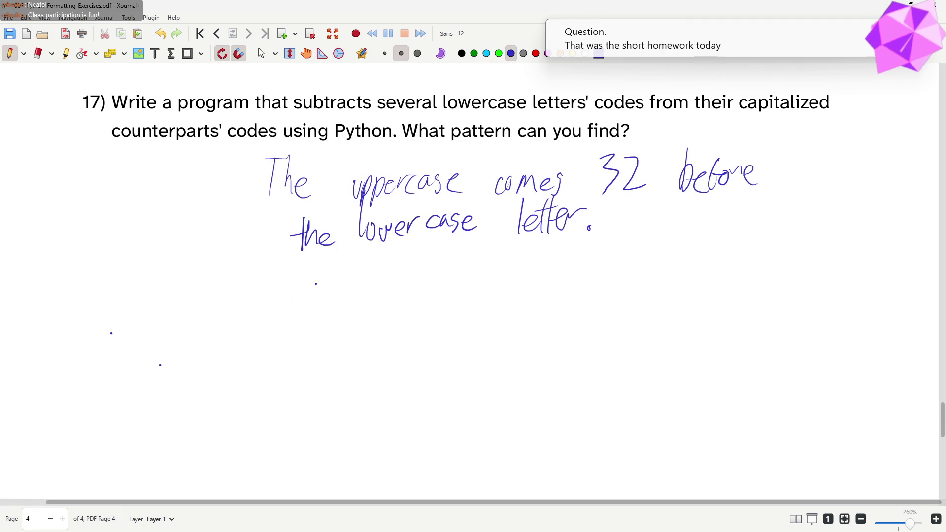
mouse_move(245, 410)
left_mouse_down()
mouse_move(263, 408)
mouse_move(267, 387)
left_mouse_up()
mouse_move(273, 362)
left_mouse_down()
mouse_move(271, 409)
mouse_move(281, 405)
left_mouse_up()
mouse_move(328, 387)
left_mouse_down()
mouse_move(330, 407)
mouse_move(337, 389)
mouse_move(358, 405)
mouse_move(369, 399)
left_mouse_up()
mouse_move(377, 342)
left_mouse_down()
mouse_move(390, 376)
mouse_move(377, 340)
left_mouse_up()
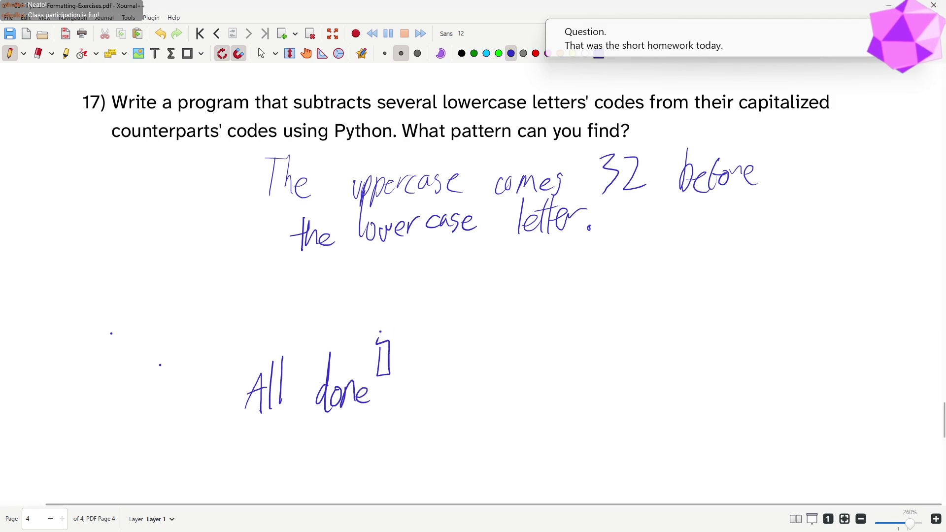
left_click_drag(386, 398, 385, 394)
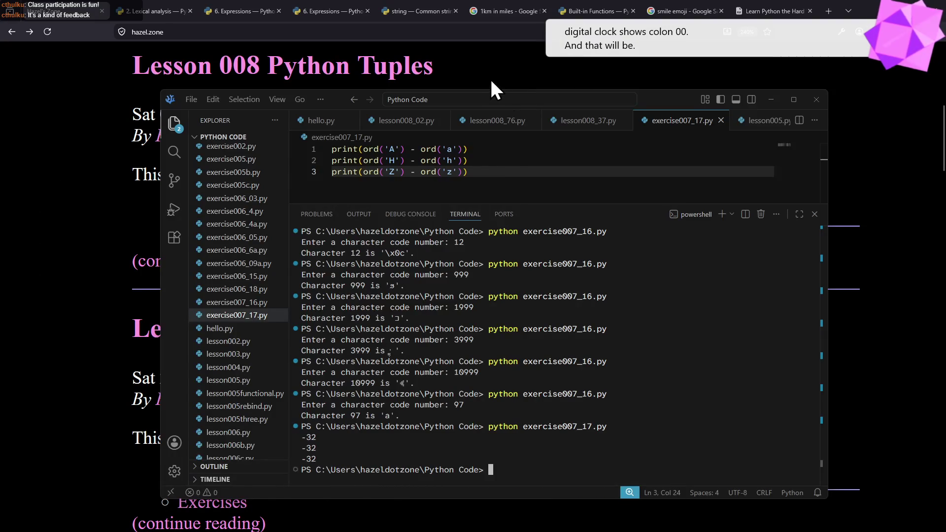
Step: Bring up the Firefox lesson website listing Lesson 008 Python Tuples
left_click(492, 81)
double_click(246, 216)
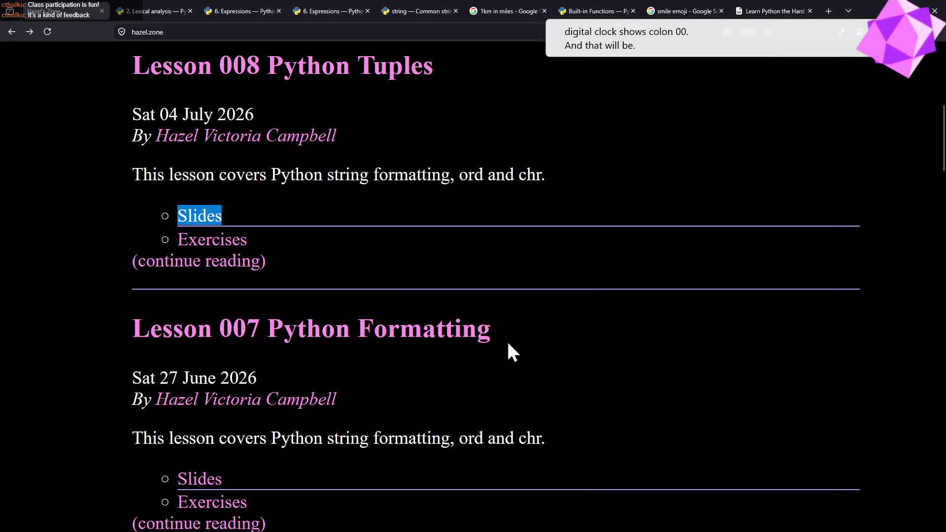
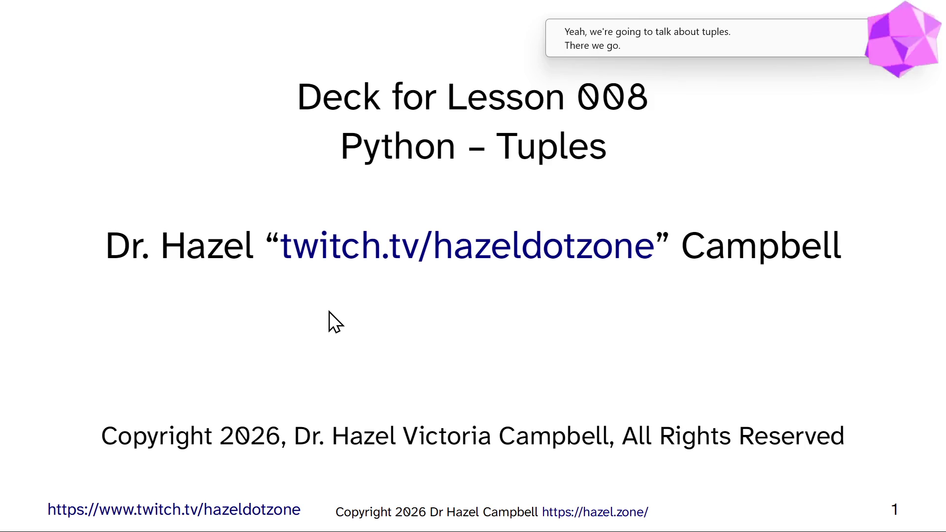
Step: Advance to the Tuples slide, then leave the slideshow back to Impress editing
left_click(329, 311)
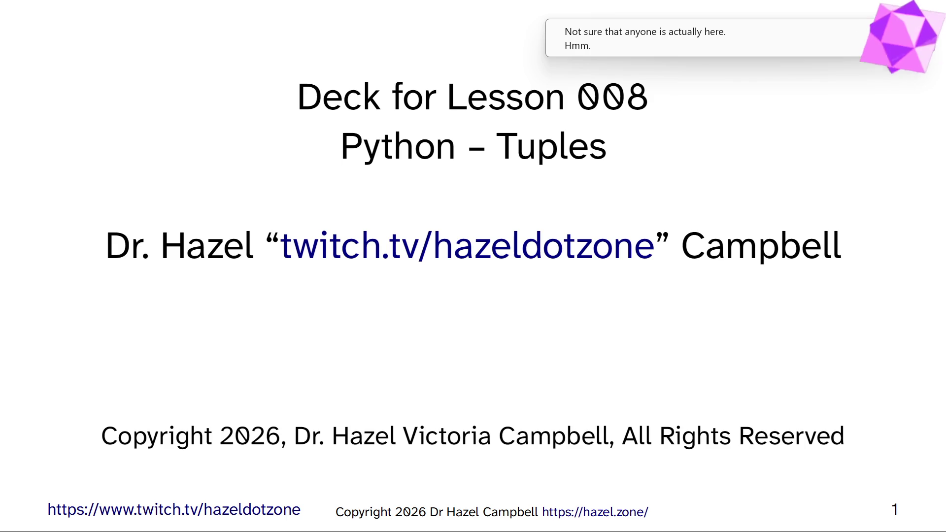
key("Escape")
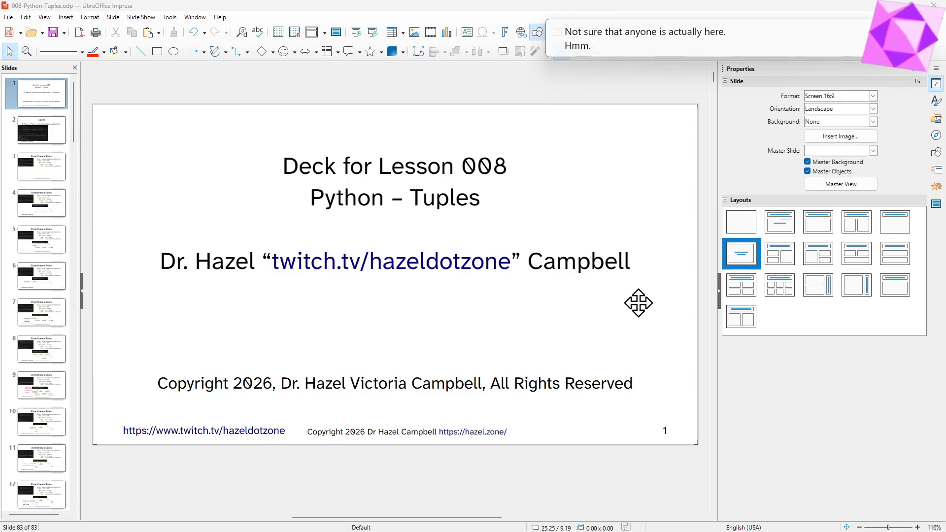
Step: Move Impress aside, reveal the Hazel's Zone lesson page and select Slides under Lesson 008
mouse_move(497, 3)
left_mouse_down()
mouse_move(513, 144)
mouse_move(507, 72)
left_mouse_up()
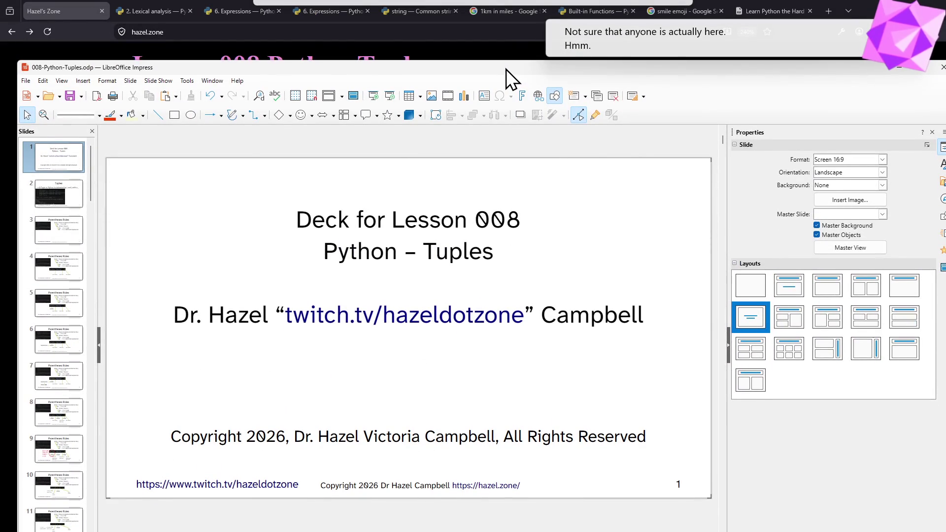
key("alt+Tab")
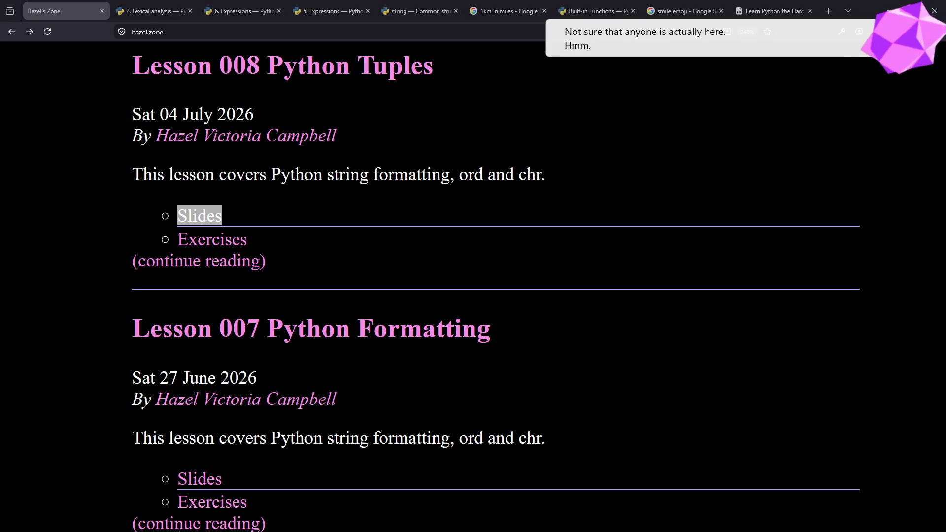
left_click(355, 156)
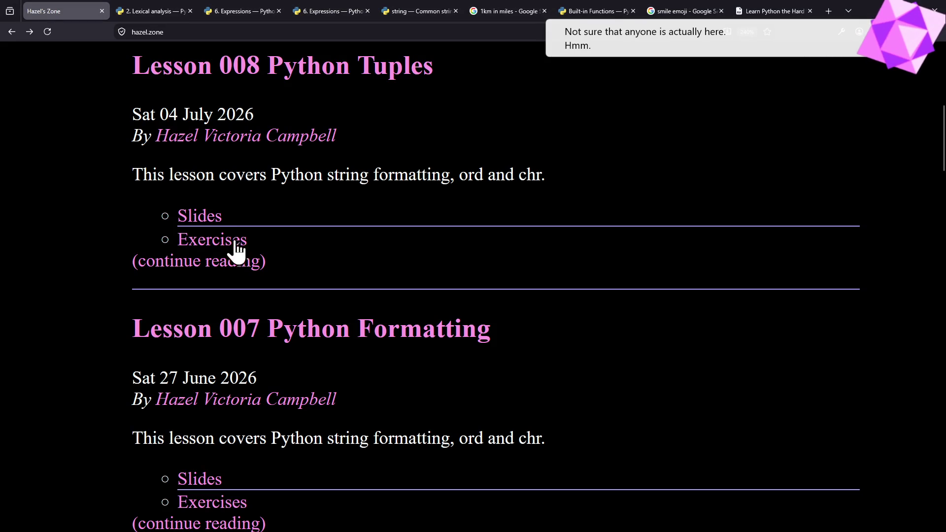
double_click(247, 222)
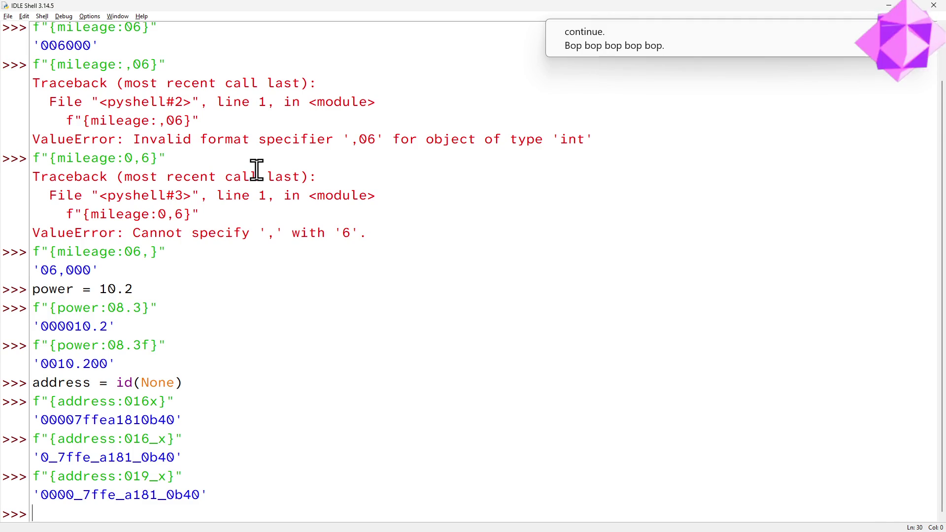
type("p = p")
Step: Create the empty list p, discarding a started for loop and premature while line
key("BackSpace")
type("[]")
key("Return")
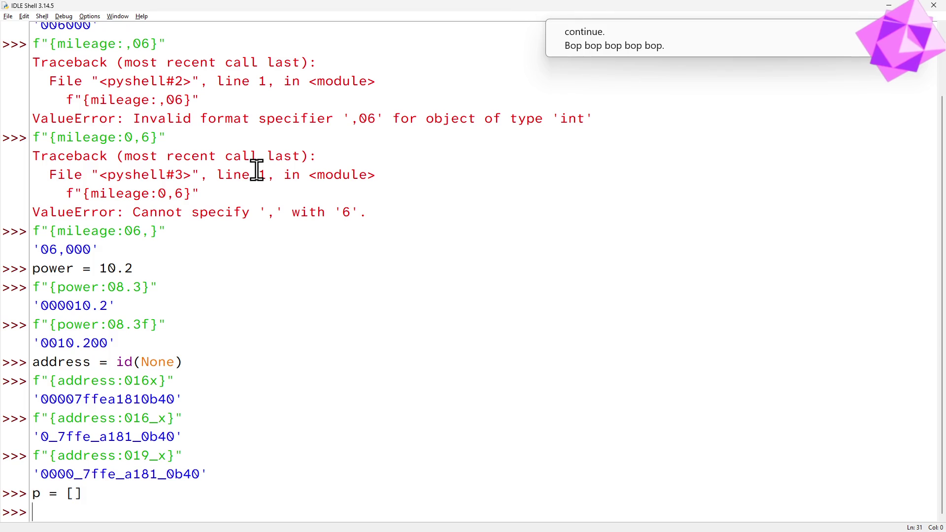
type("for")
key("BackSpace")
key("BackSpace")
key("BackSpace")
key("BackSpace")
type("while True:")
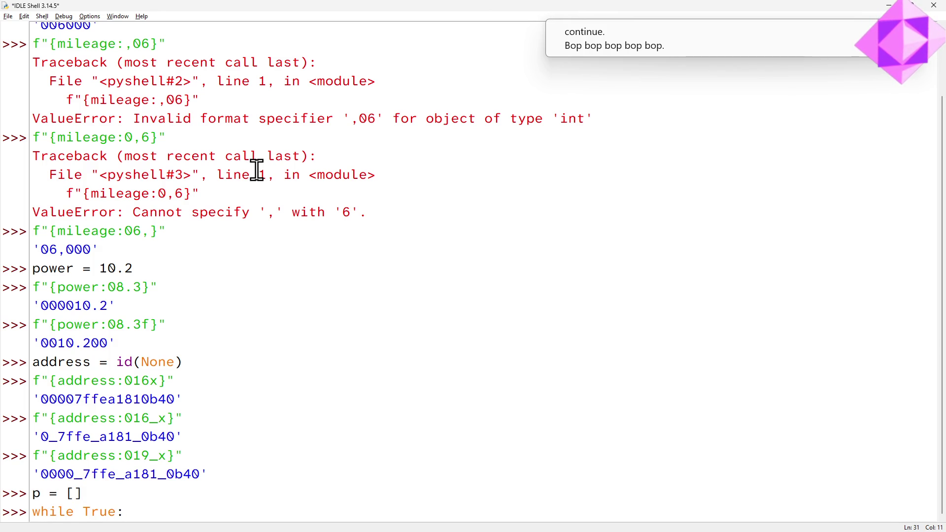
key("BackSpace")
key("BackSpace")
key("BackSpace")
key("BackSpace")
key("BackSpace")
type("i = 0")
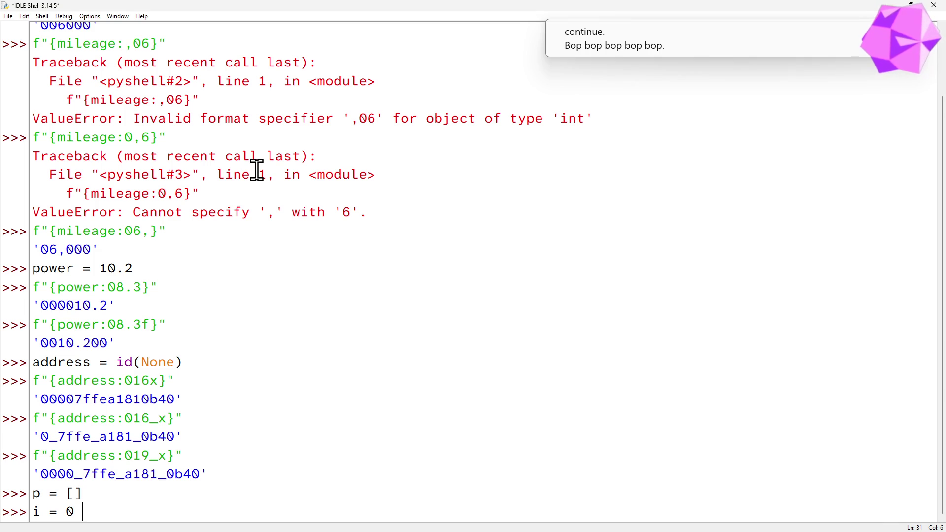
Step: Set i = 2, start while True: and enter j = 0 as its first body line
key("BackSpace")
type("2")
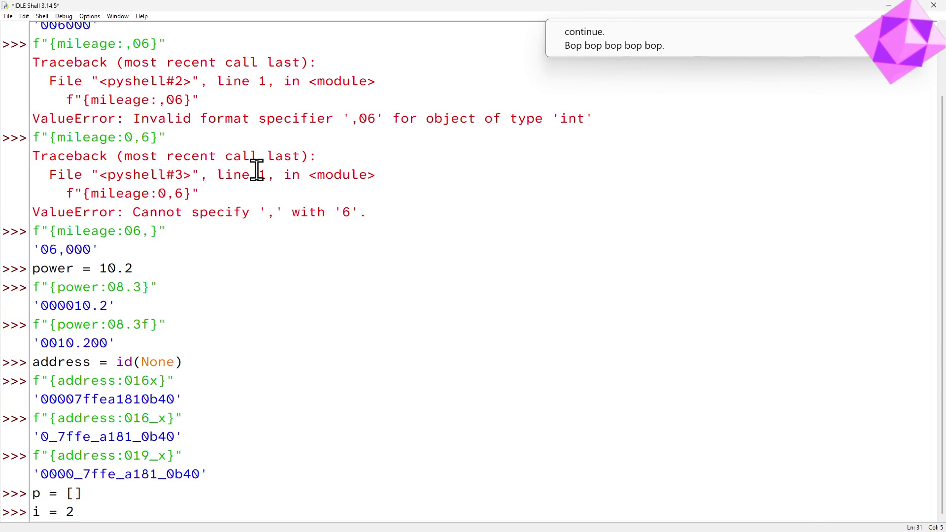
key("Return")
type("while ")
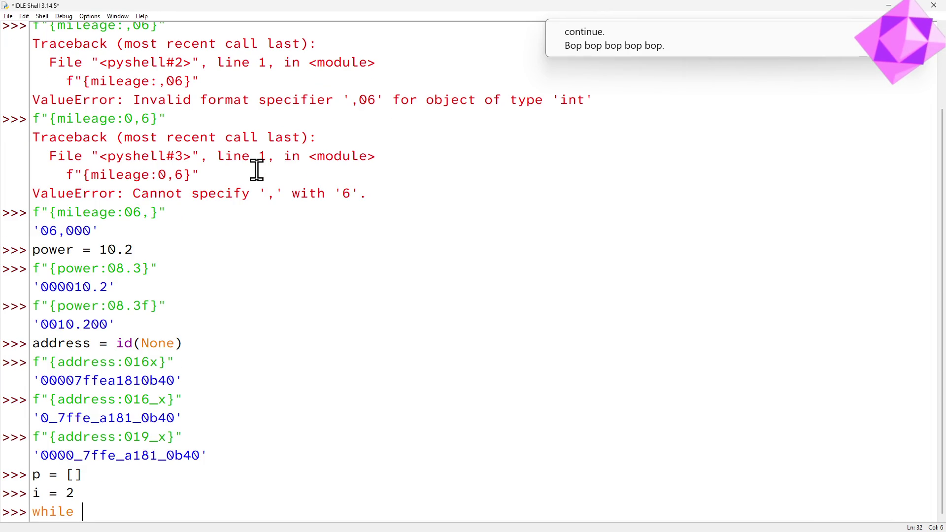
type("True:")
key("Return")
type("while")
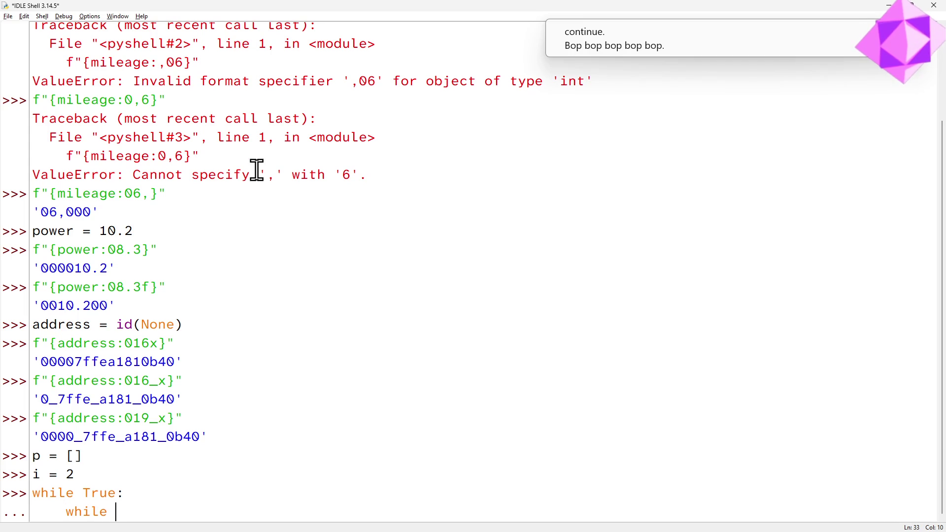
key("BackSpace")
key("BackSpace")
key("BackSpace")
key("BackSpace")
key("BackSpace")
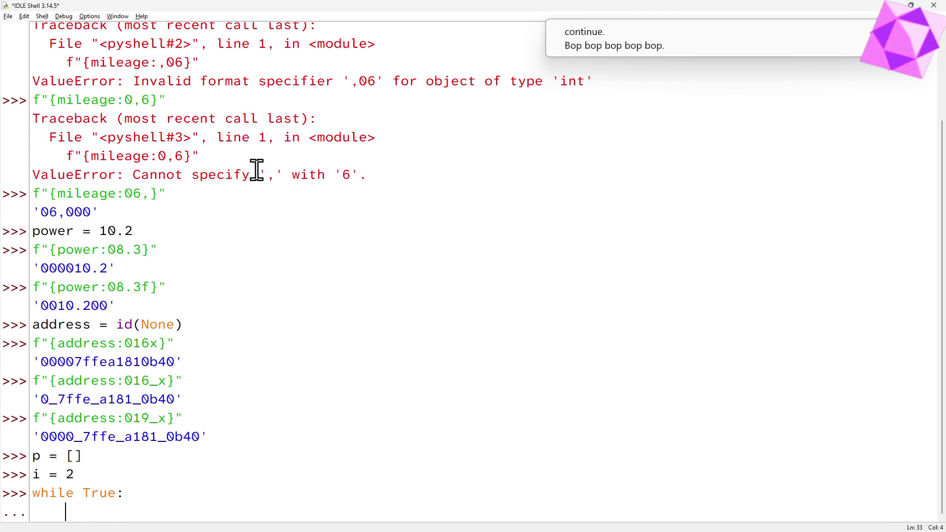
type("j =")
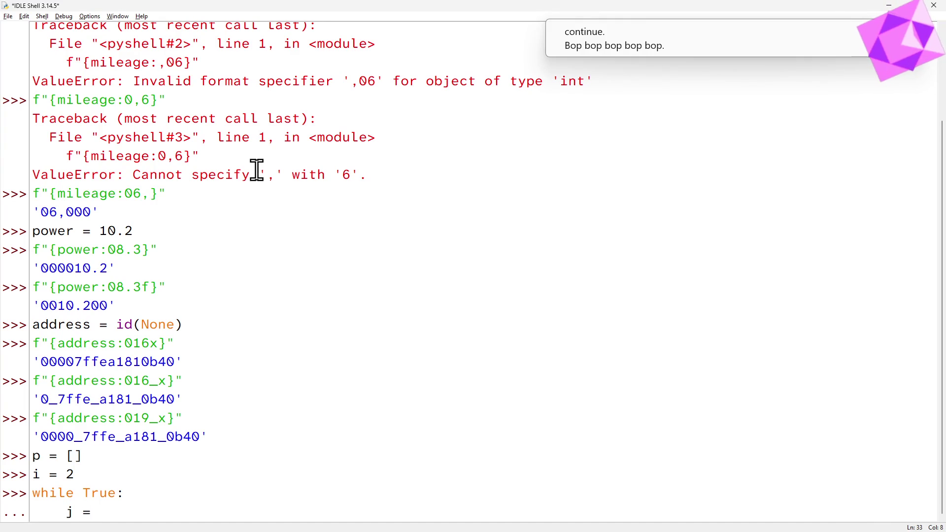
type(" 0")
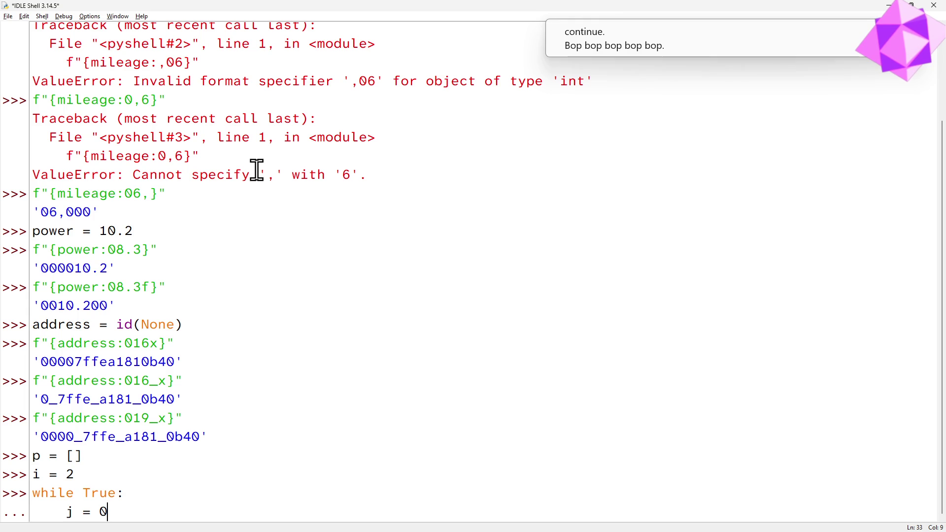
key("Return")
type("while j <")
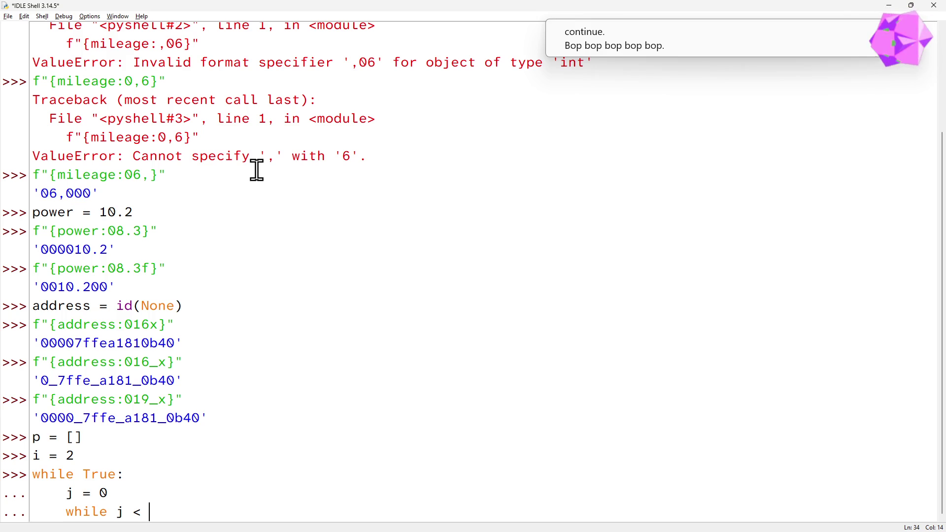
Step: Write the inner while comparing p[j] with i ** 0.5 and open its body lines
key("BackSpace")
key("BackSpace")
type("< ")
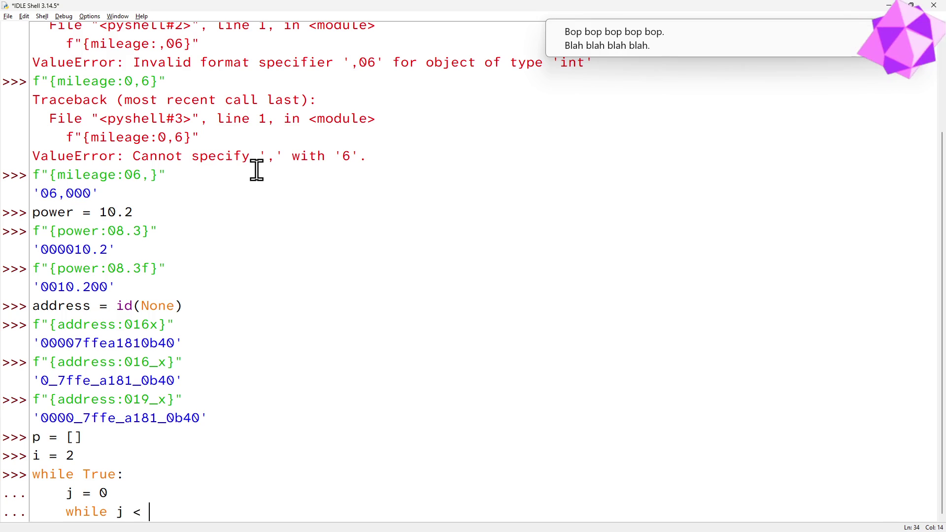
type("len(p) ")
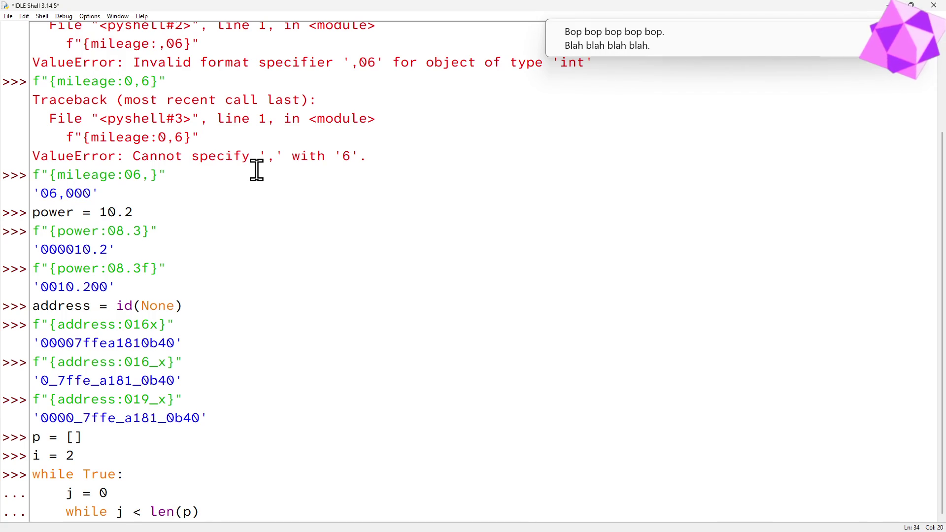
type("and j ")
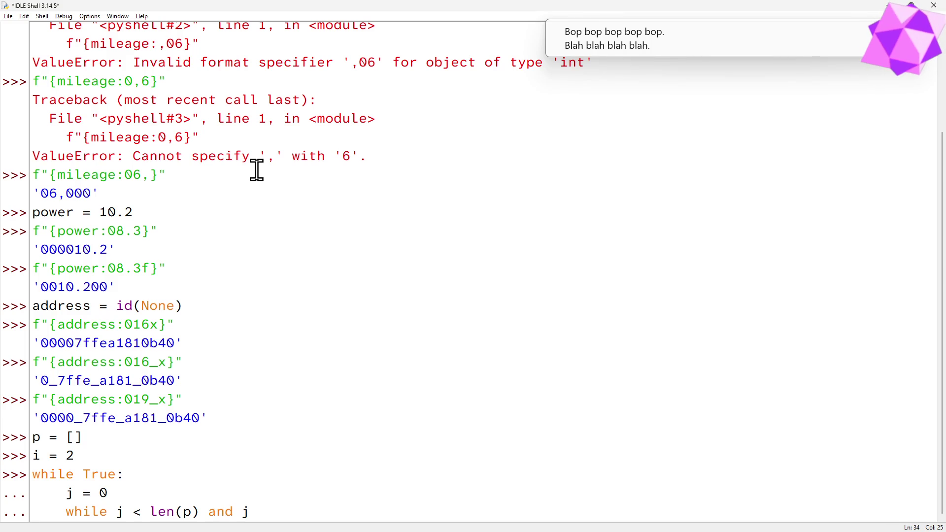
type("< ")
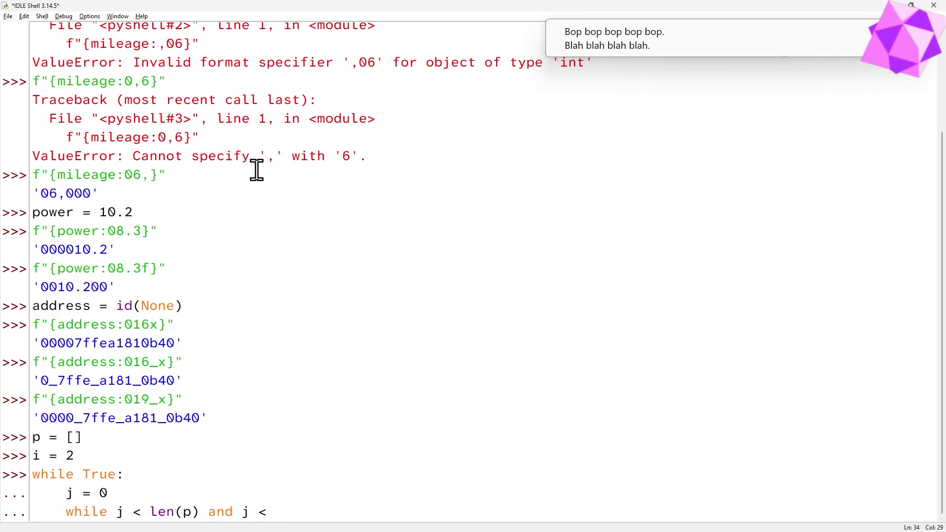
type("iu")
key("BackSpace")
type("** 0.5")
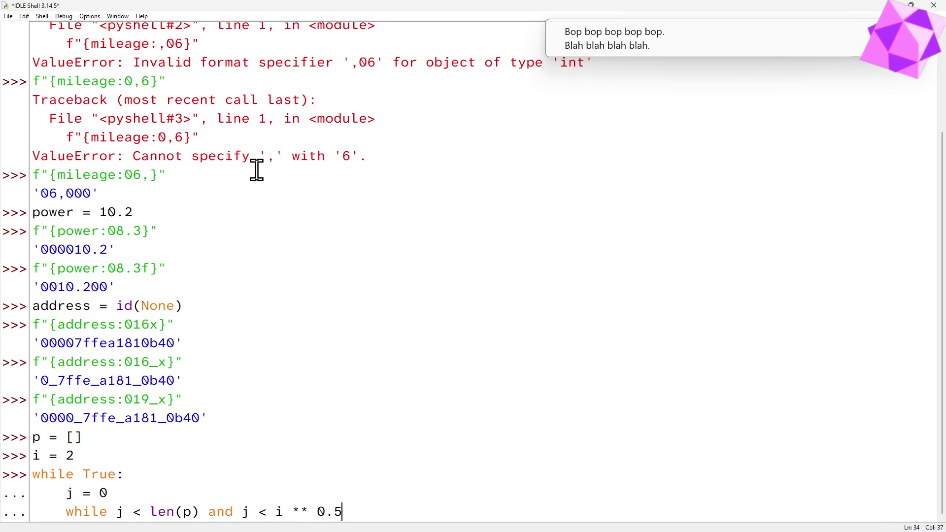
type(":")
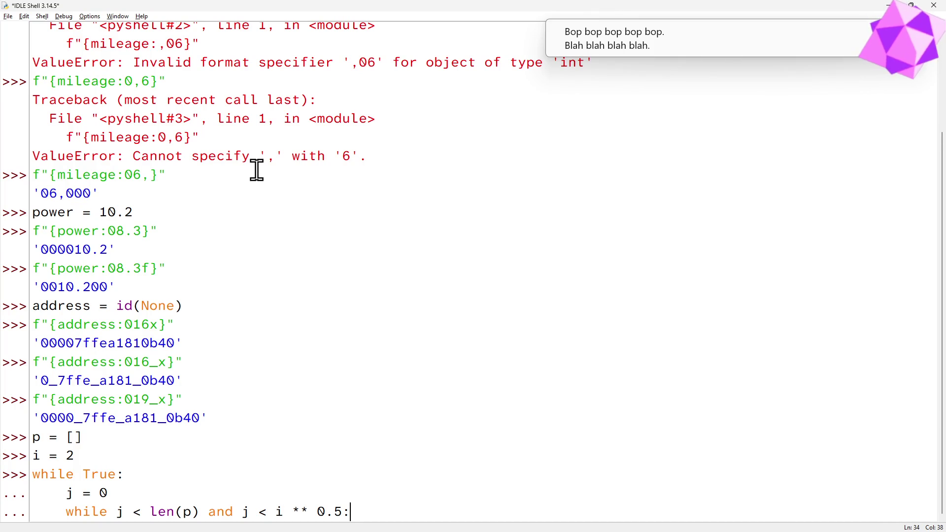
key("Return")
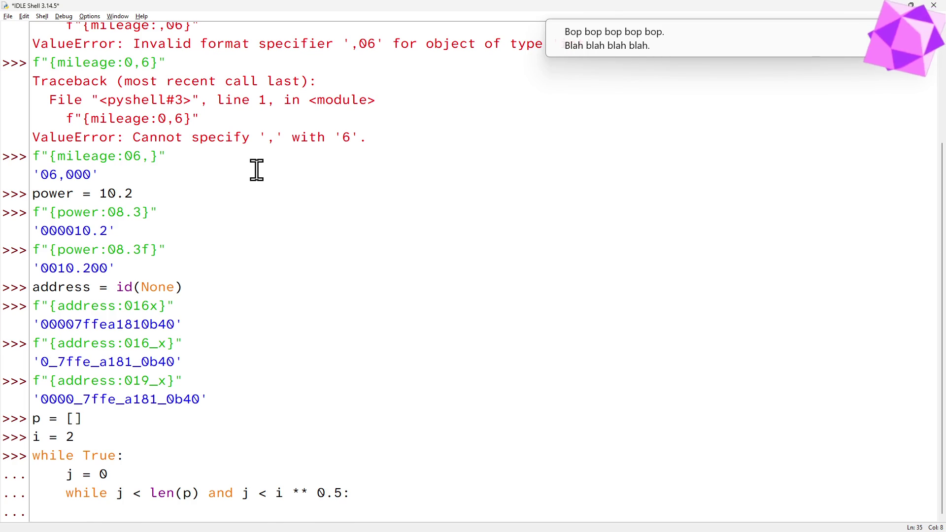
key("Up")
key("Up")
key("End")
key("Return")
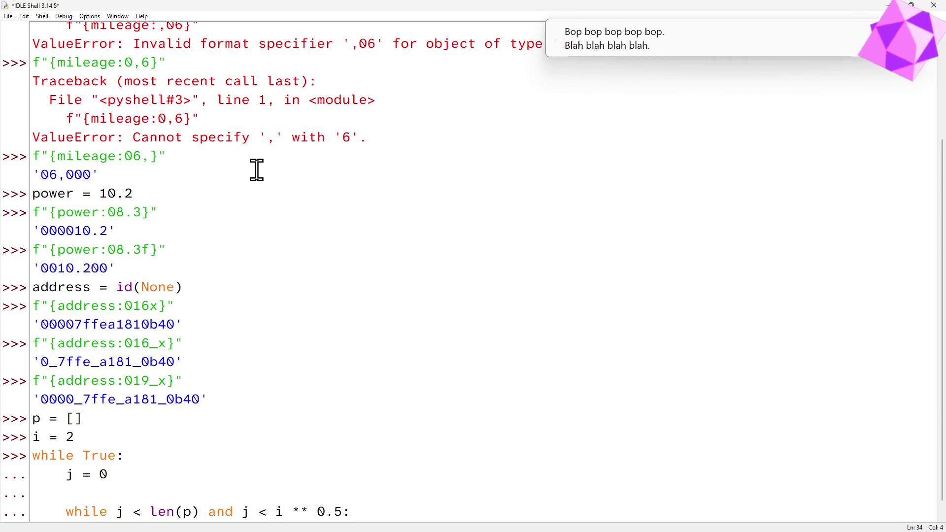
type("found = False")
key("Down")
key("End")
key("Return")
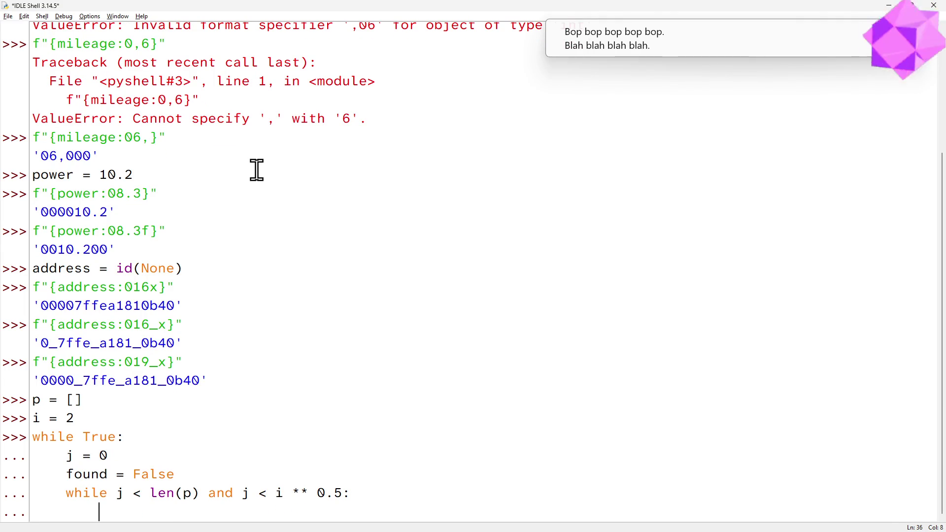
type("if ")
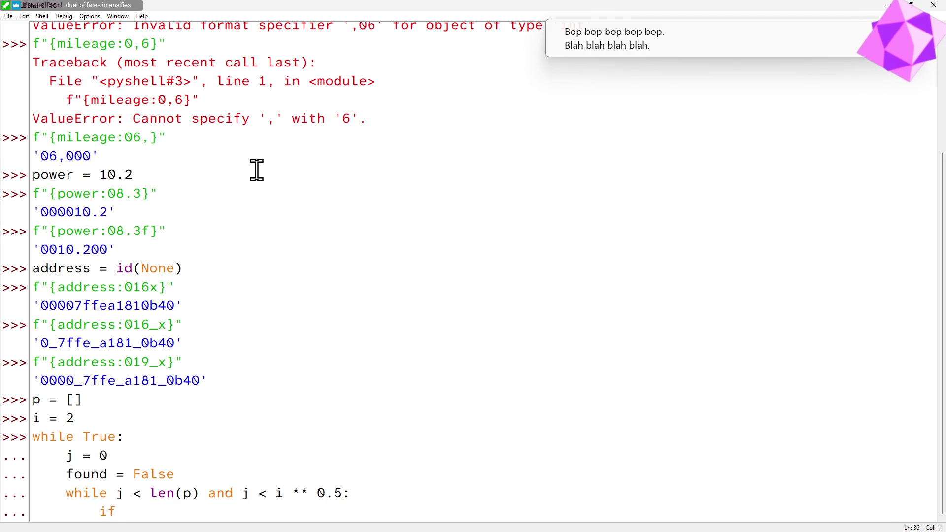
type("p")
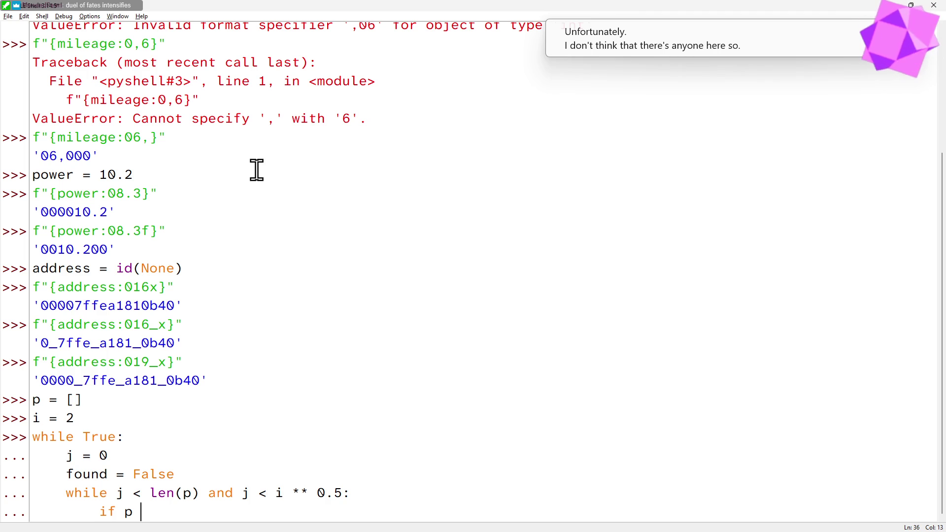
type("[")
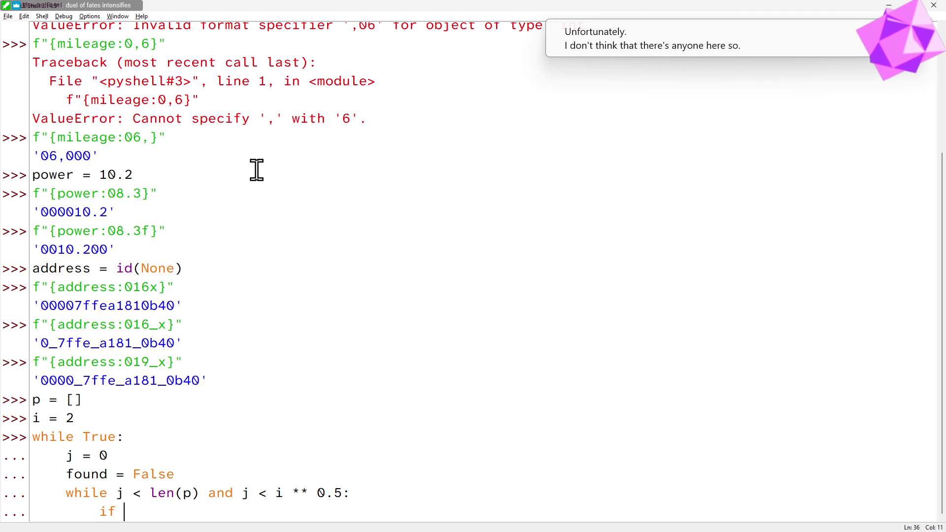
type("% p[")
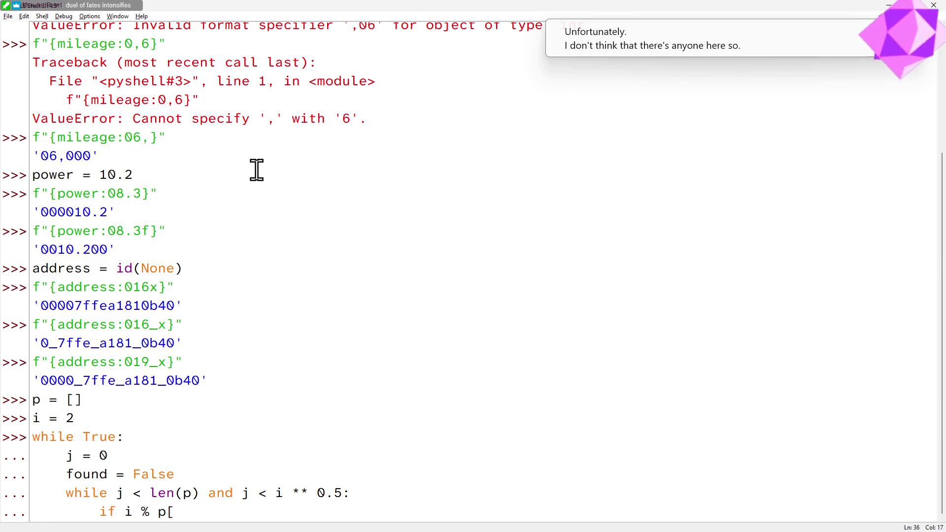
type("j]")
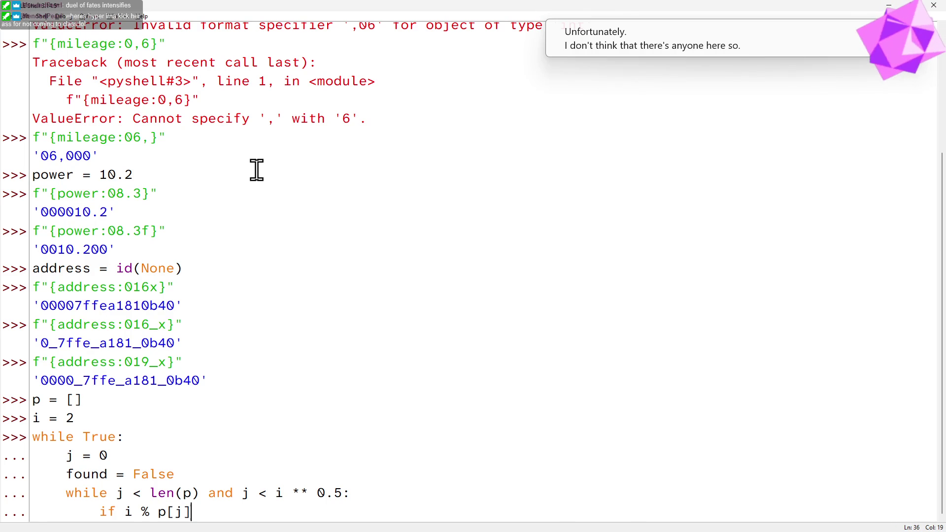
Step: Add the check if i % p[j] == 0: with found = True beneath it
key("Up")
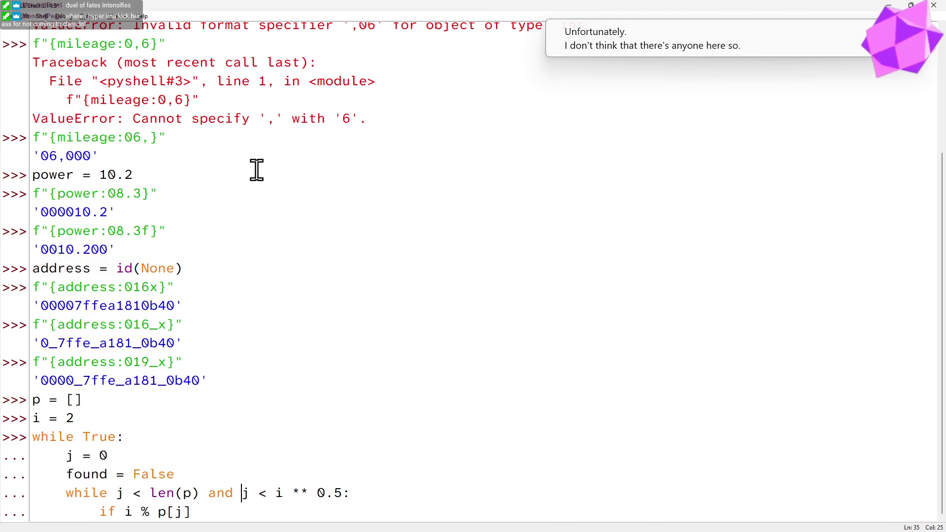
type("p[j")
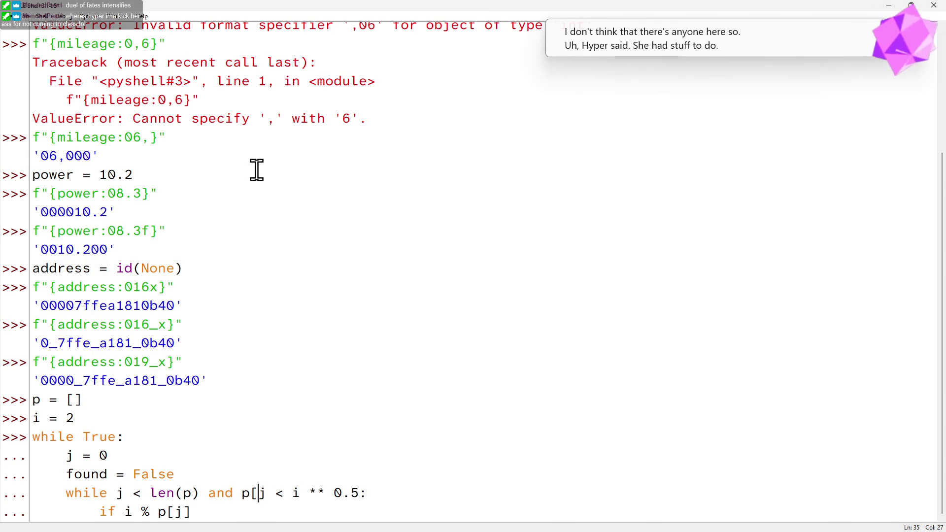
type("]")
key("Down")
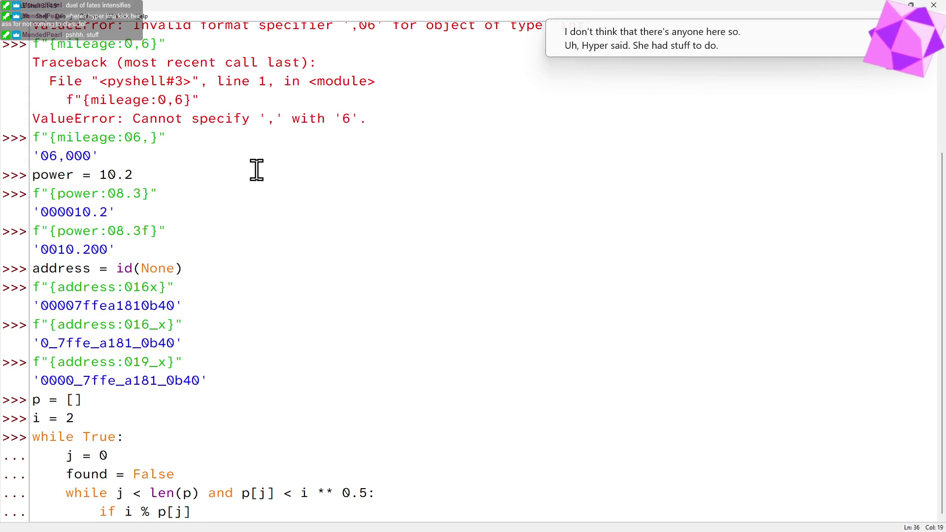
type(" == 0:")
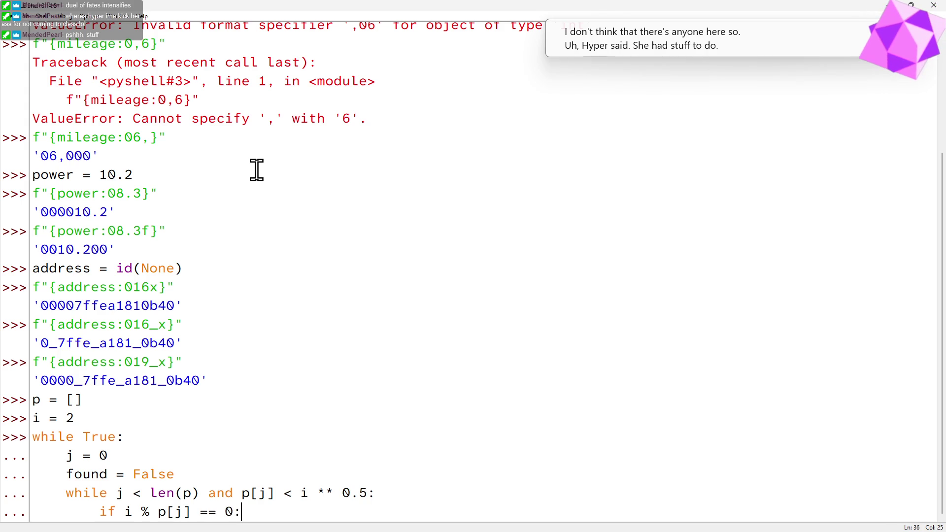
key("Return")
type("found -")
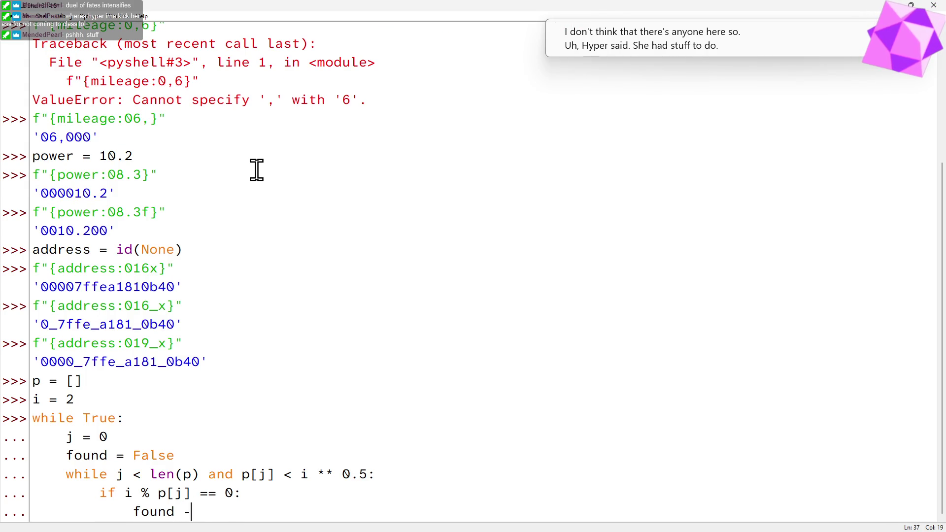
key("BackSpace")
type("= True")
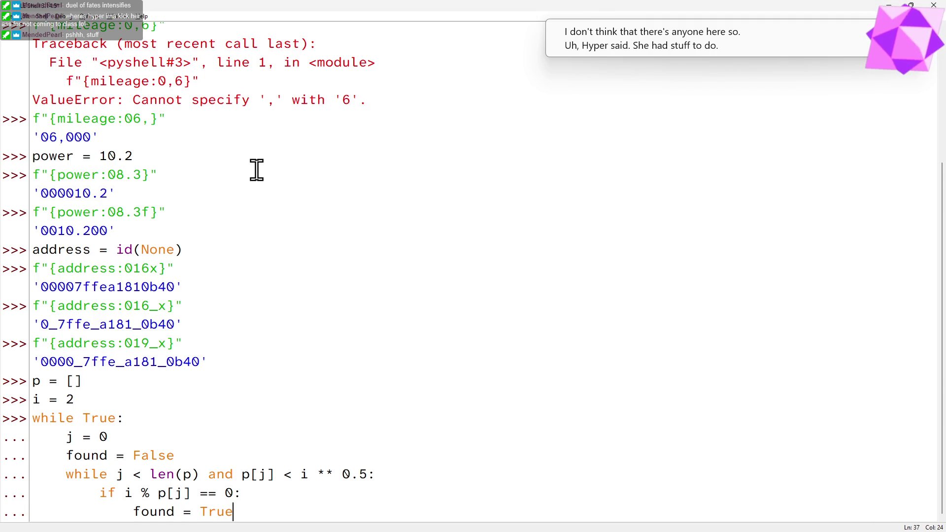
key("Up")
key("End")
Step: Append 'and not found' to the inner while condition and dedent after found = True
key("Left")
type("and not Fo")
key("BackSpace")
key("BackSpace")
type("found")
key("Down")
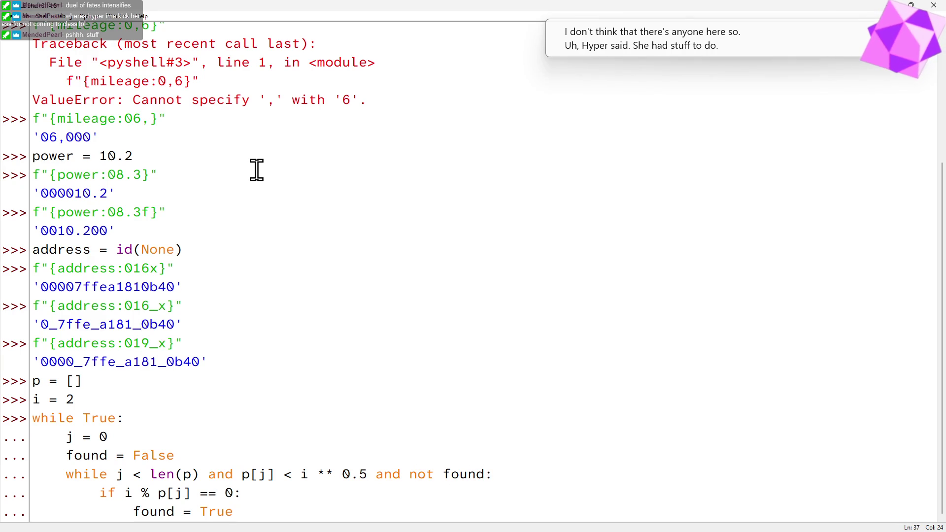
key("Return")
key("BackSpace")
key("BackSpace")
type("if ")
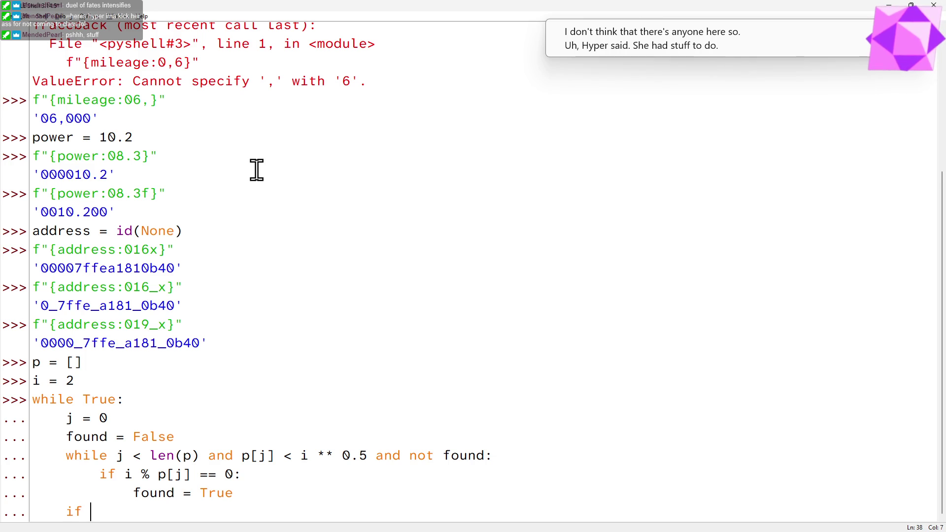
type("not found:")
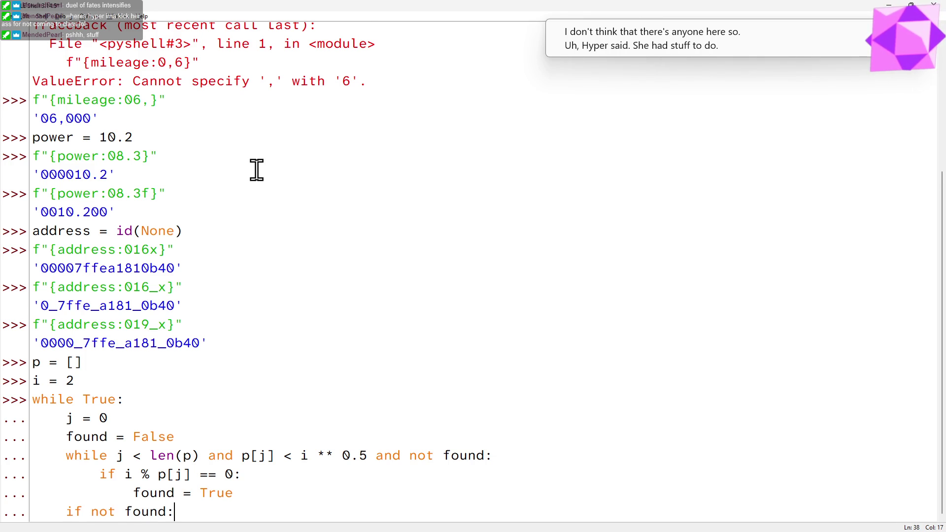
Step: Add if not found: printing '*' with end='' and run the completed loop
key("Return")
type("print(")
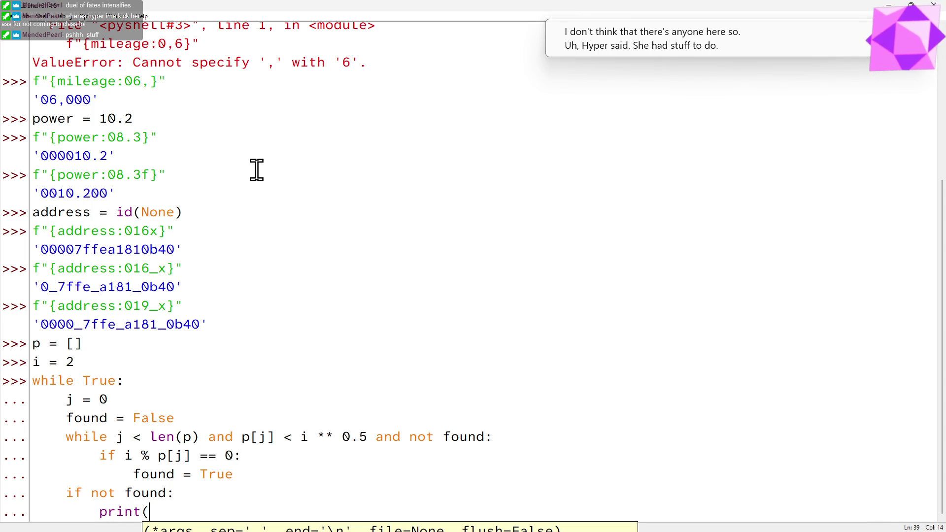
type("'*'")
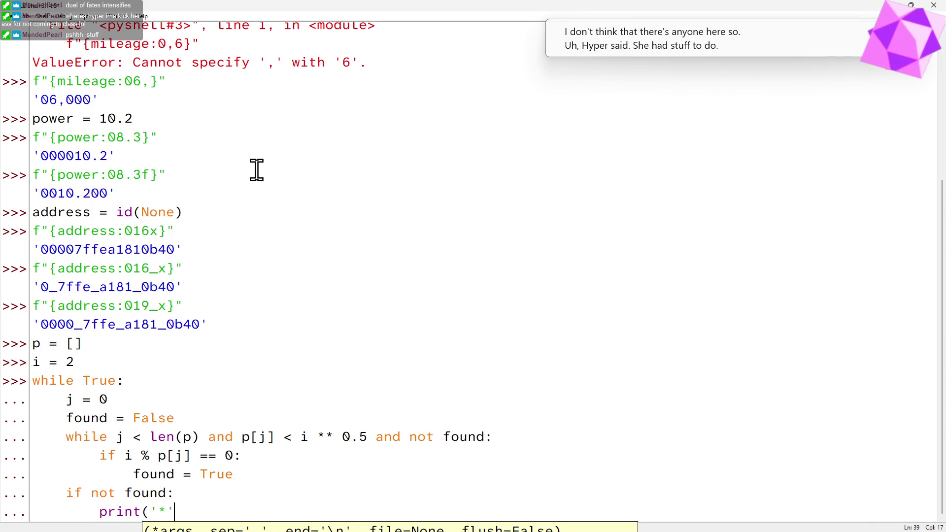
type(", end=''")
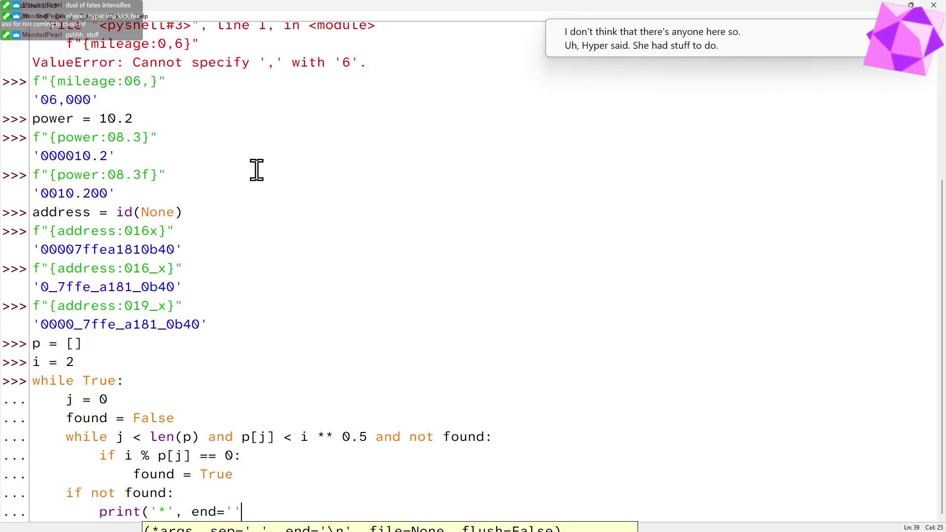
type(")")
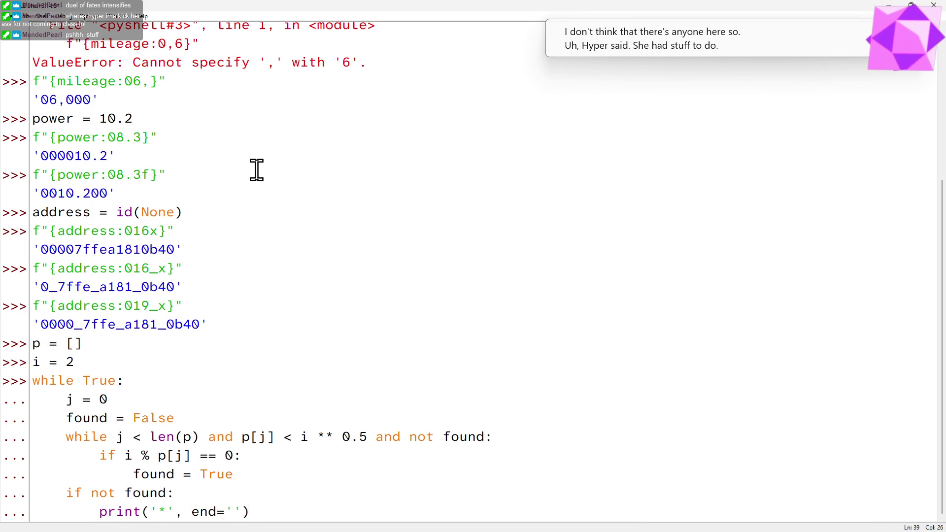
key("Return")
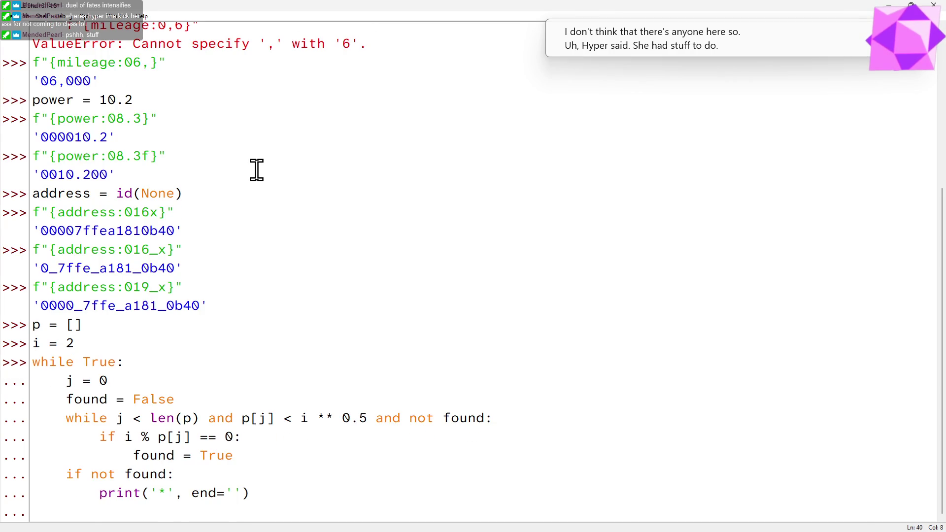
key("Return")
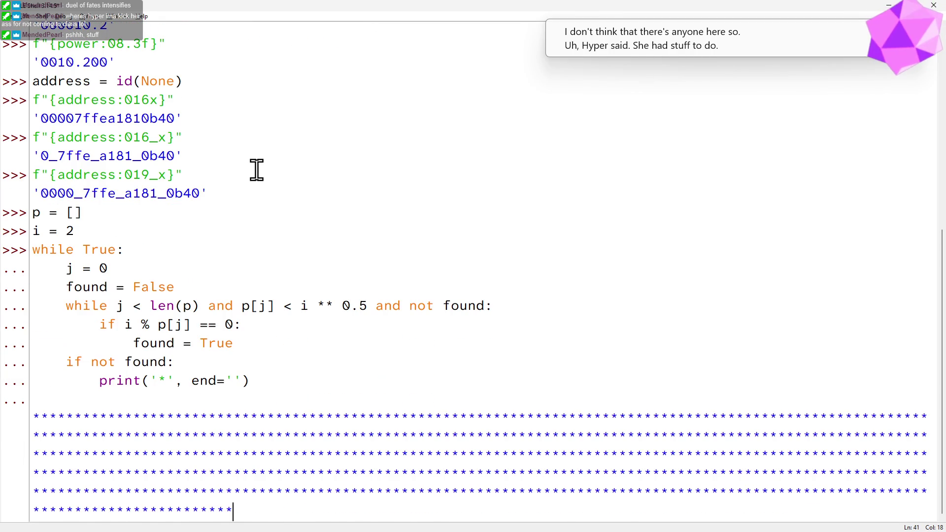
Step: Interrupt the endless asterisk loop with Ctrl+C and move back into its code
key("ctrl+c")
key("Up")
key("Up")
key("Up")
key("Up")
key("Up")
key("Up")
key("Up")
key("Up")
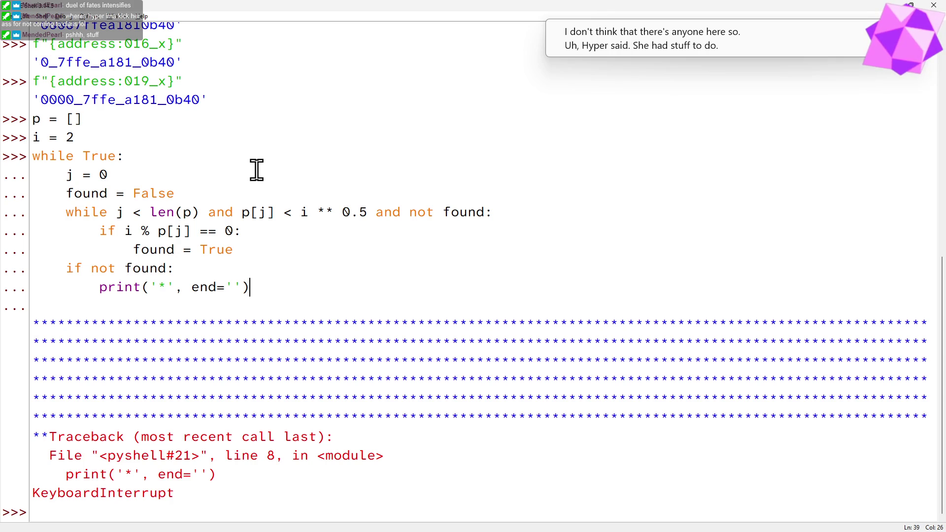
key("Up")
key("Left")
key("Left")
key("Left")
Step: Recall the loop, change 'if not found' to 'if found' and add an else branch printing '*'
key("Right")
key("Return")
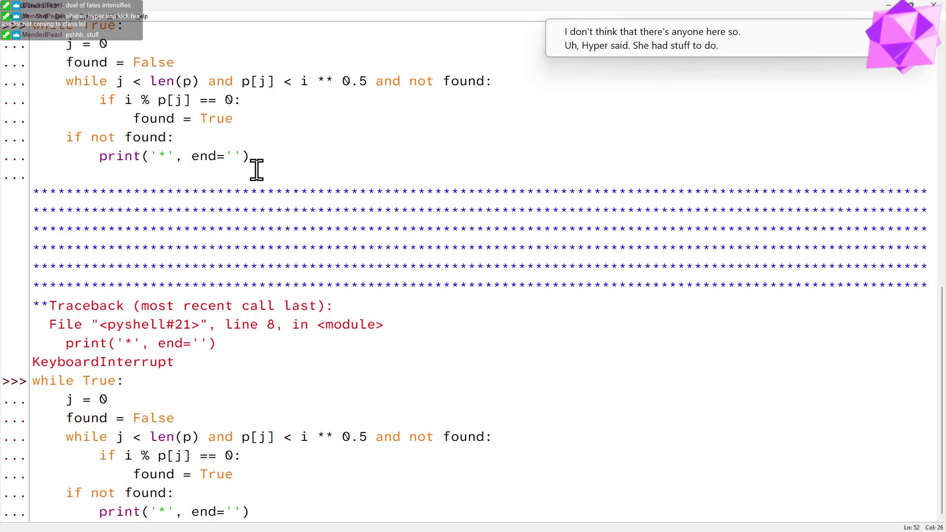
key("Right")
key("BackSpace")
key("BackSpace")
key("BackSpace")
key("BackSpace")
key("Down")
key("End")
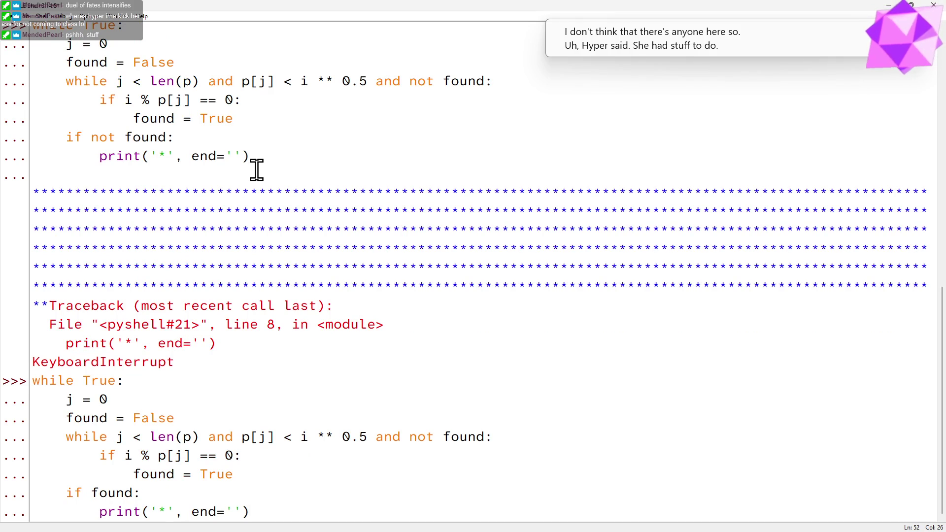
key("Return")
key("BackSpace")
type("el")
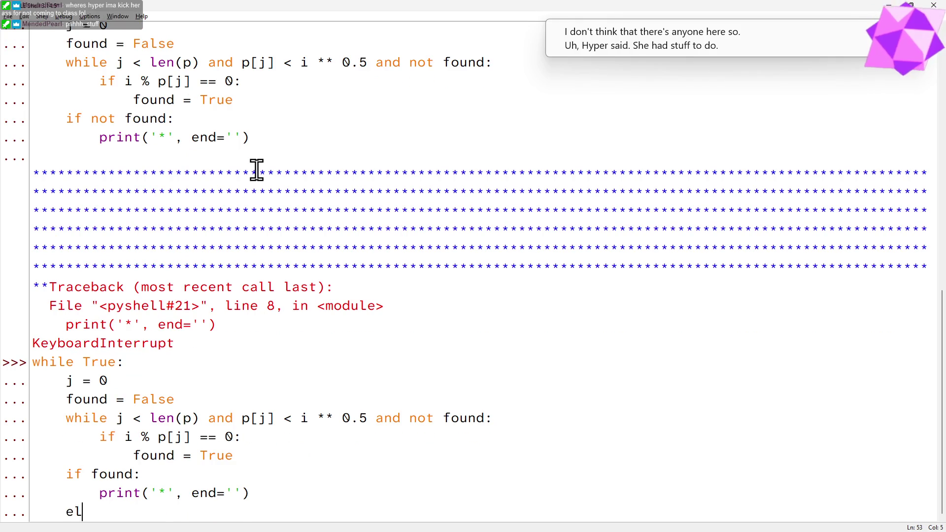
type("se:")
key("Return")
type("print")
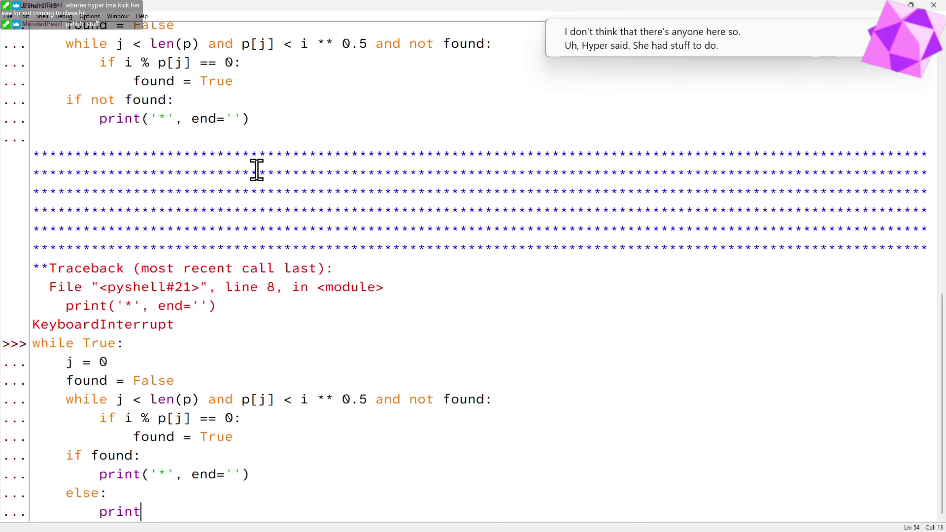
type("('*', end=;")
key("BackSpace")
type("'")
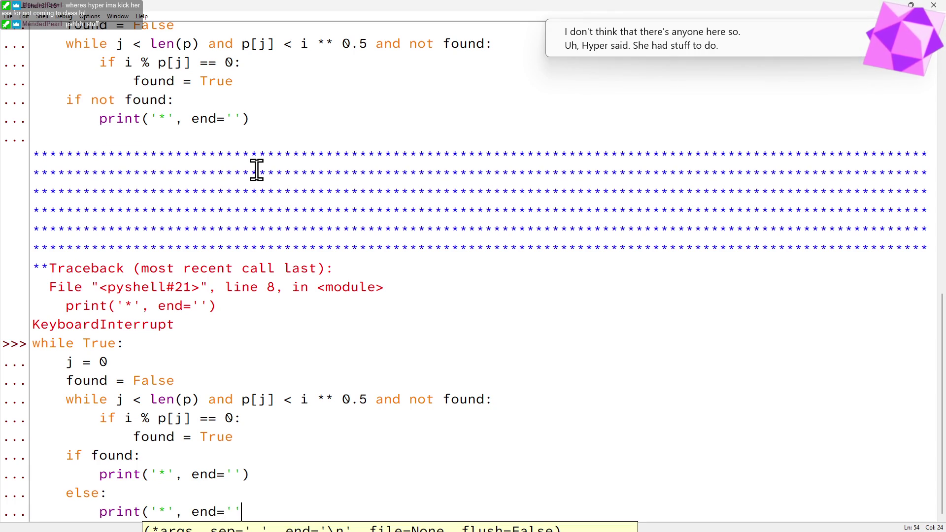
type("')")
Step: Make the first print output a space instead of '*' and rerun the loop
key("Up")
key("Up")
key("Left")
key("Left")
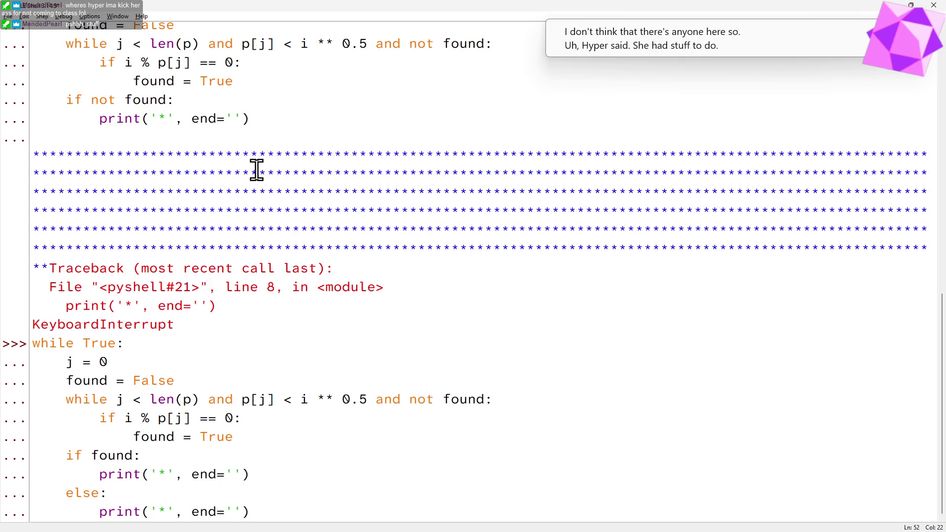
key("Left")
key("Left")
key("Left")
key("BackSpace")
key("Return")
key("BackSpace")
key("BackSpace")
key("BackSpace")
key("BackSpace")
key("Down")
key("Down")
key("Return")
key("Return")
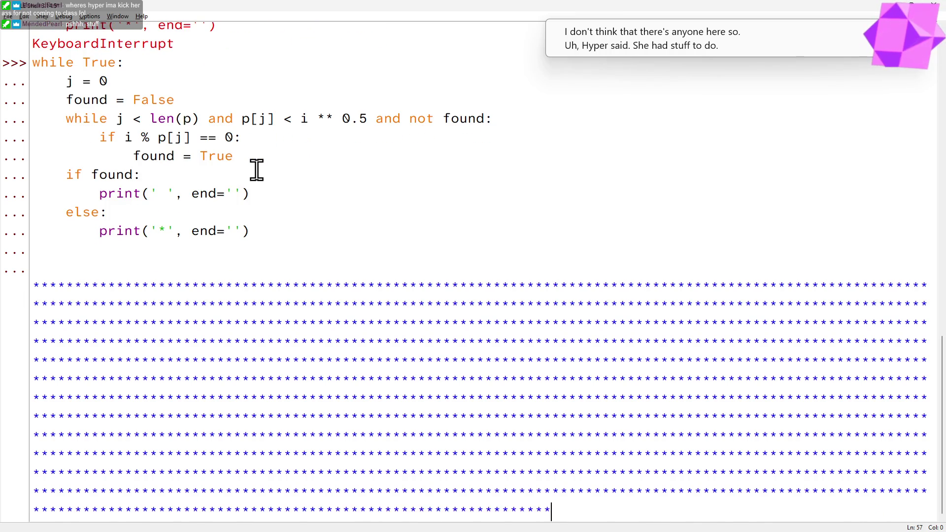
Step: Stop the loop, recall it and change the space marker to '.'
key("ctrl+c")
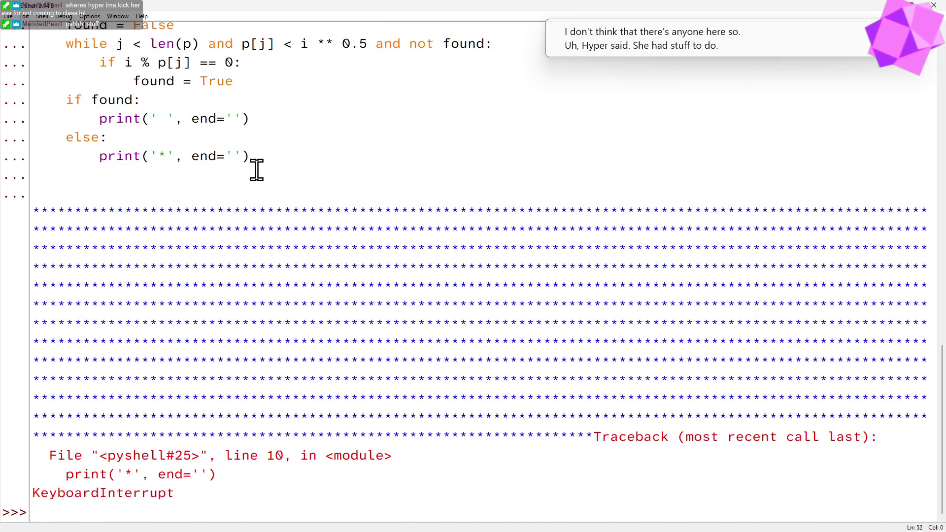
key("Return")
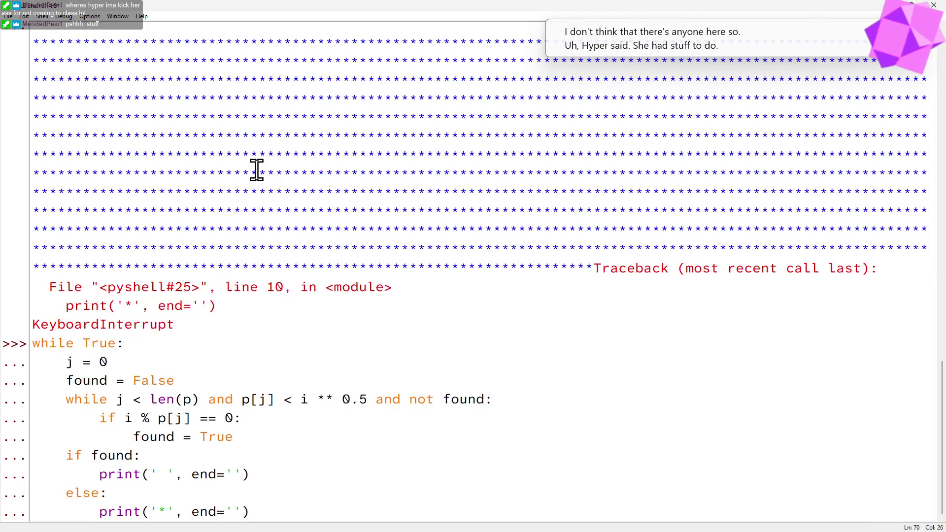
key("Up")
key("Up")
key("Up")
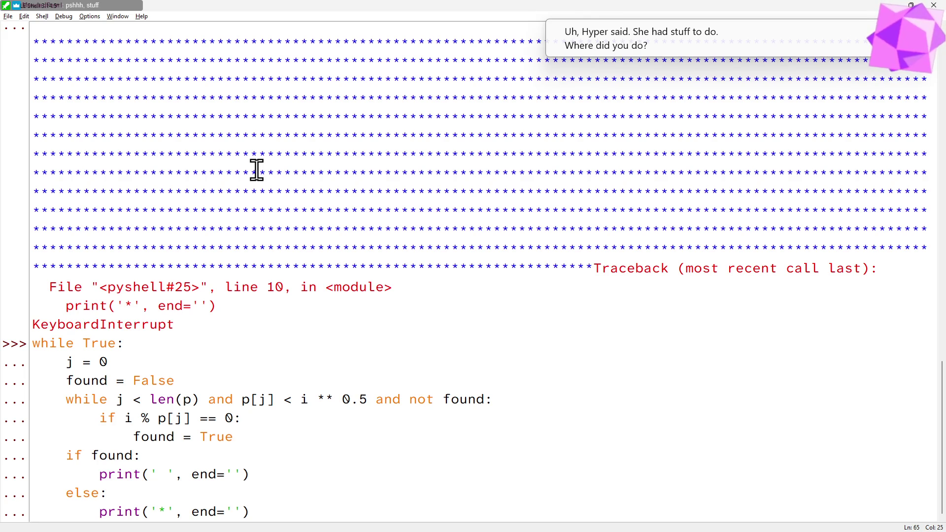
key("Down")
key("Down")
key("Down")
key("Left")
key("Right")
key("Right")
Step: Change the '*' marker to '#', rerun the loop and interrupt it again
key("Up")
key("Up")
type(".")
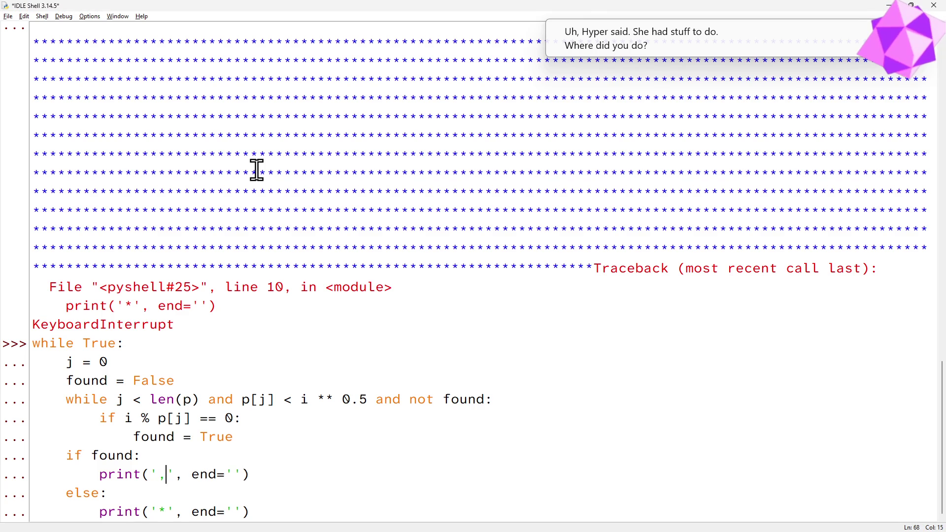
key("BackSpace")
type("#")
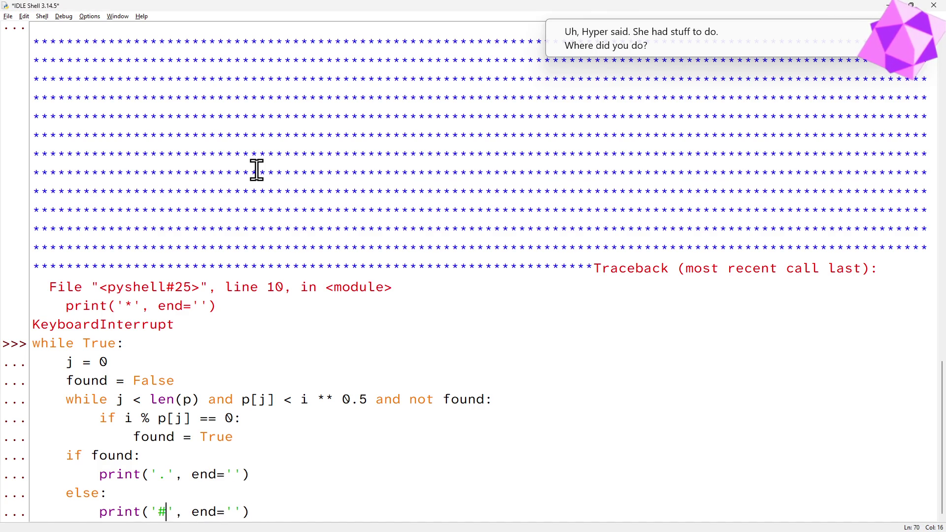
key("Return")
key("Return")
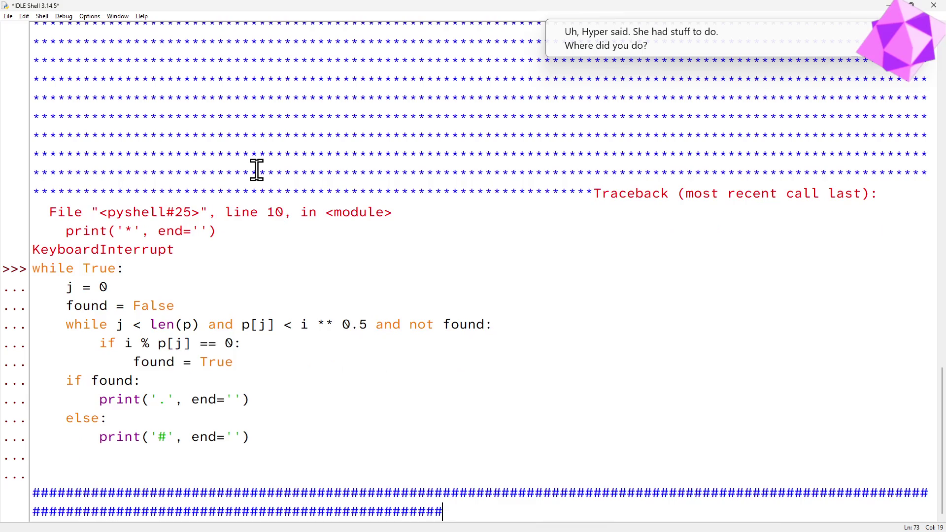
key("ctrl+c")
key("Up")
key("Up")
key("Up")
key("Up")
key("Up")
key("Up")
key("Up")
key("Up")
key("Up")
key("Up")
key("Up")
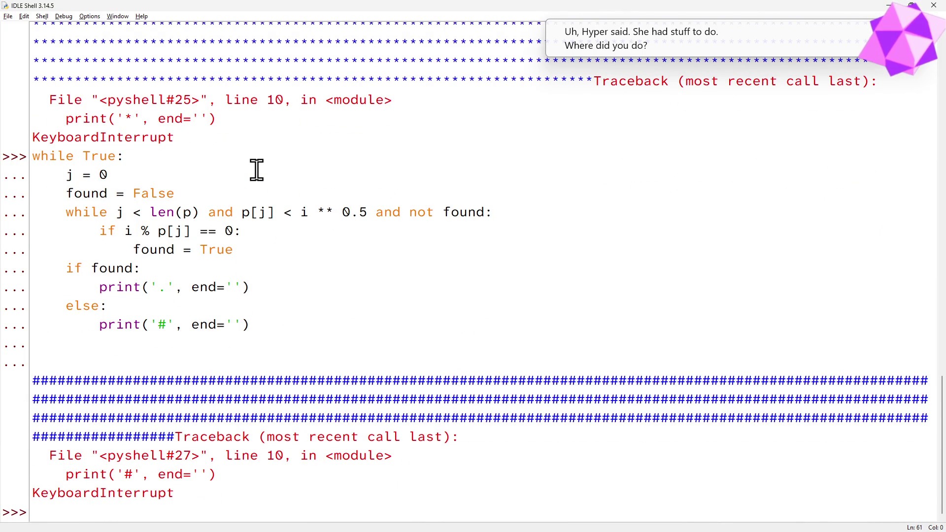
key("Down")
key("Down")
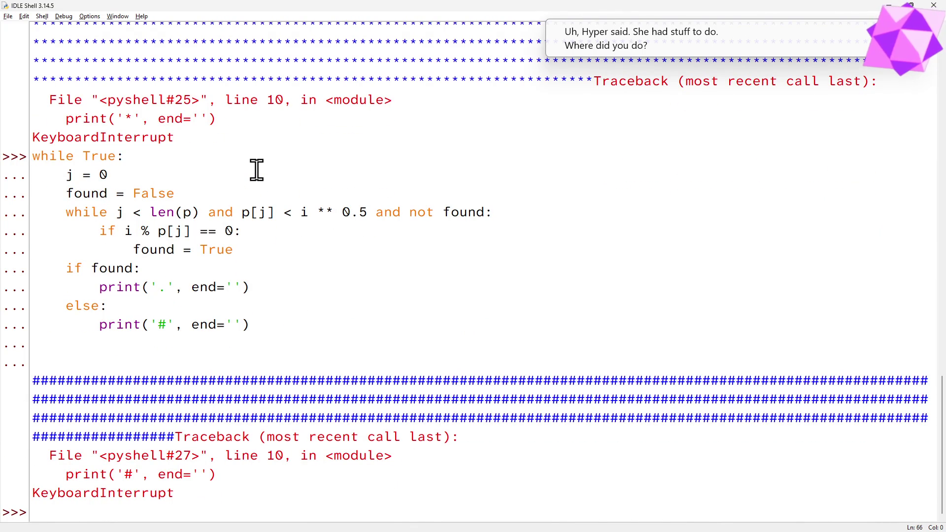
Step: Recall the loop, restore the ' ' and '*' markers and start a new body line
key("Down")
key("Down")
key("Return")
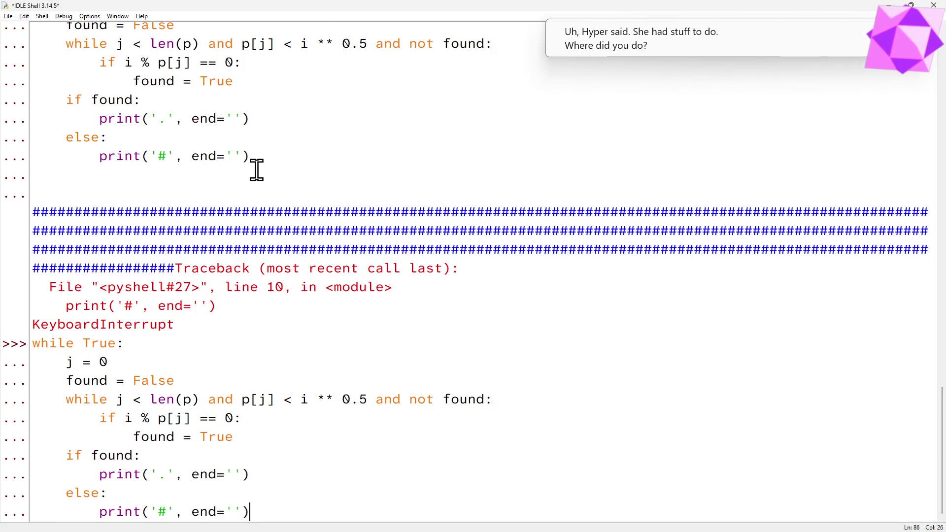
key("Return")
key("Up")
key("Up")
key("Up")
key("Right")
key("Right")
key("Right")
key("Right")
key("Down")
key("Down")
key("BackSpace")
type("*")
key("Down")
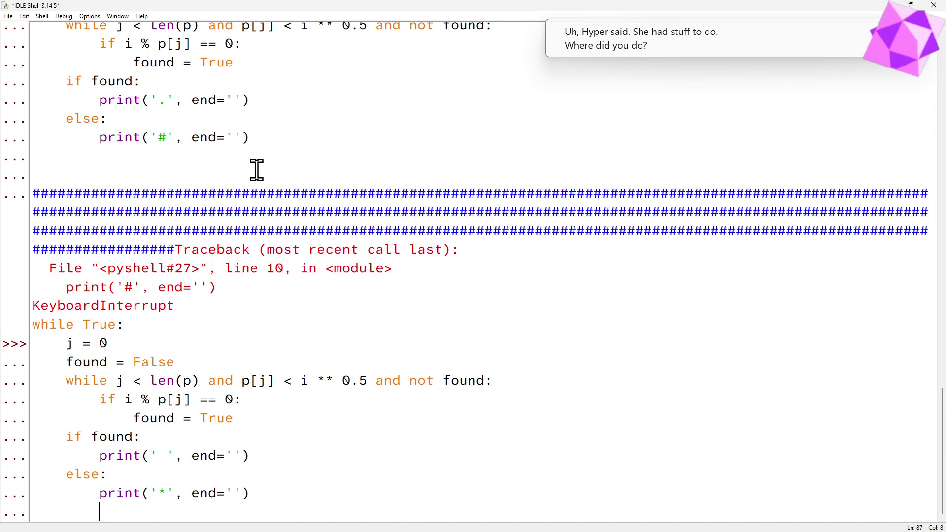
type("p.")
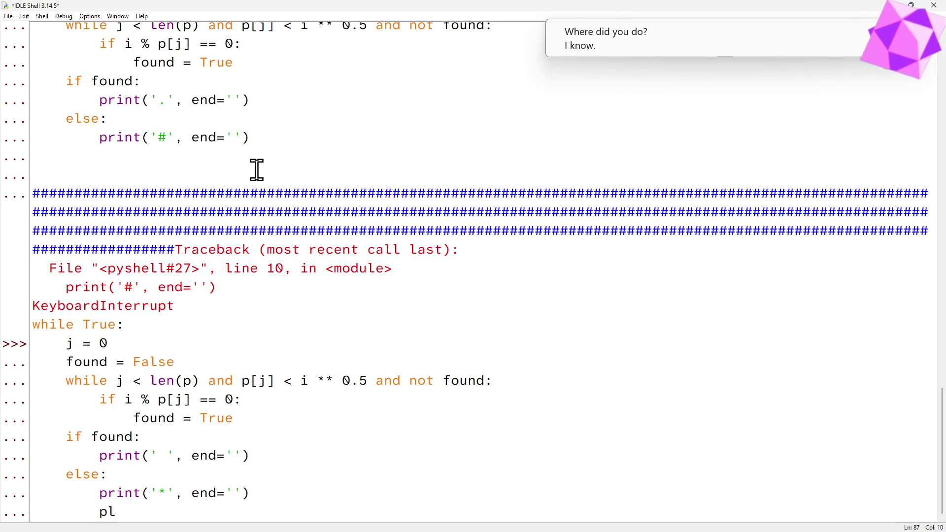
type("append(")
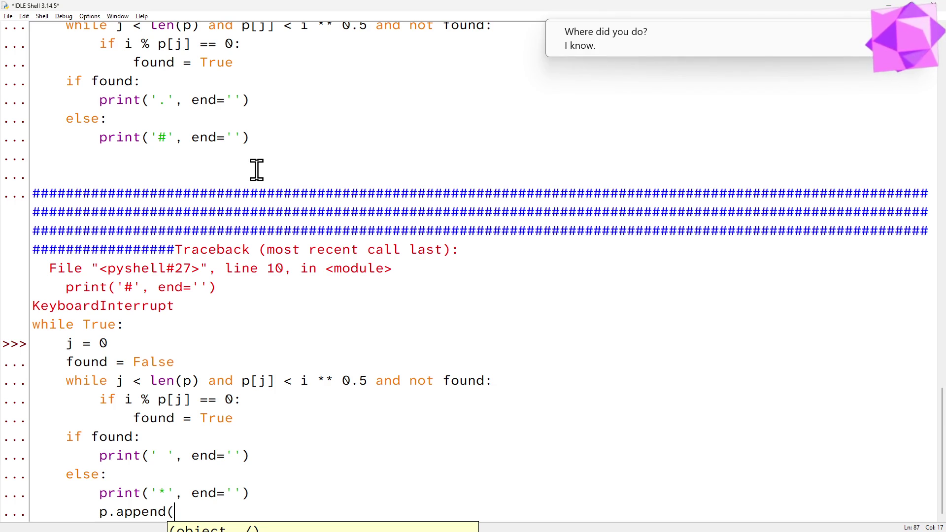
type("j)")
Step: Add p.append(j), set j = 2, add j += 1, run the loop, then stop and recall it
key("Up")
key("Up")
key("Up")
key("Up")
key("BackSpace")
type("2")
key("Down")
key("Down")
key("Down")
key("Down")
key("End")
key("Return")
key("BackSpace")
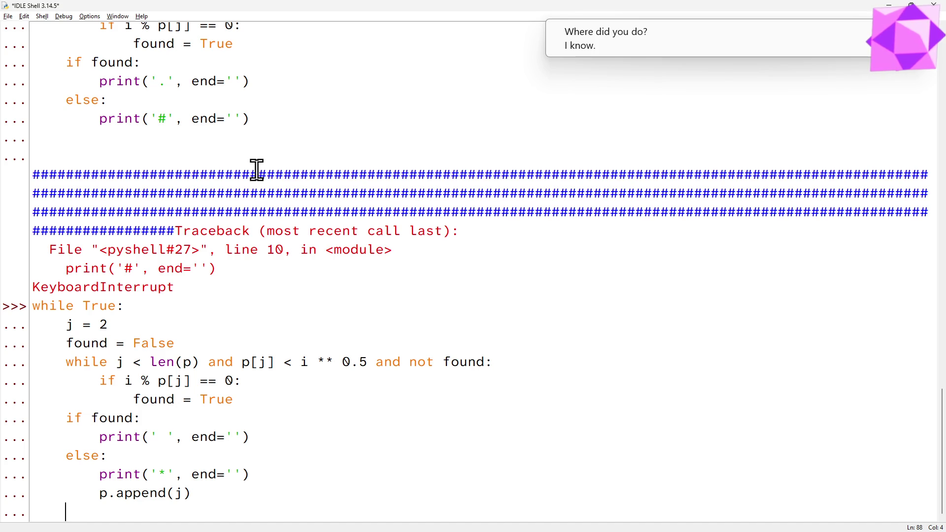
type("j += 1")
key("Return")
key("Return")
key("Return")
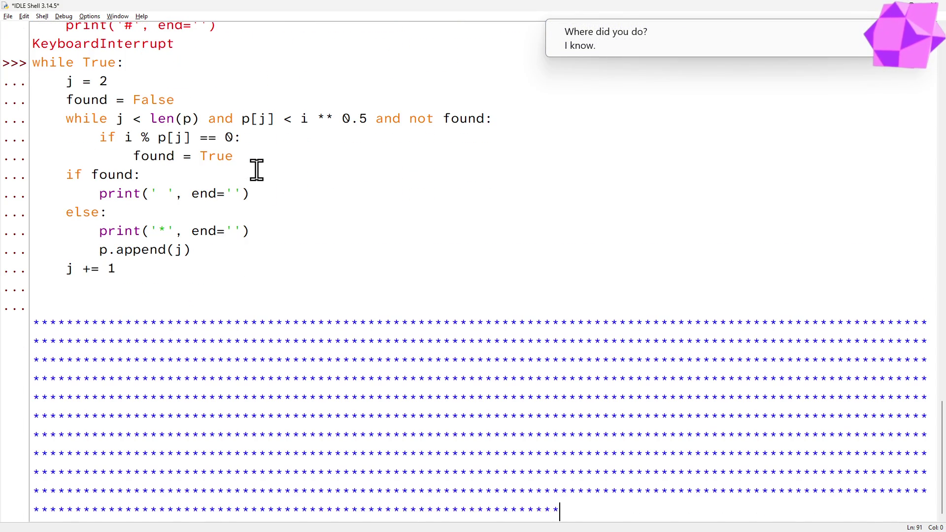
key("ctrl+c")
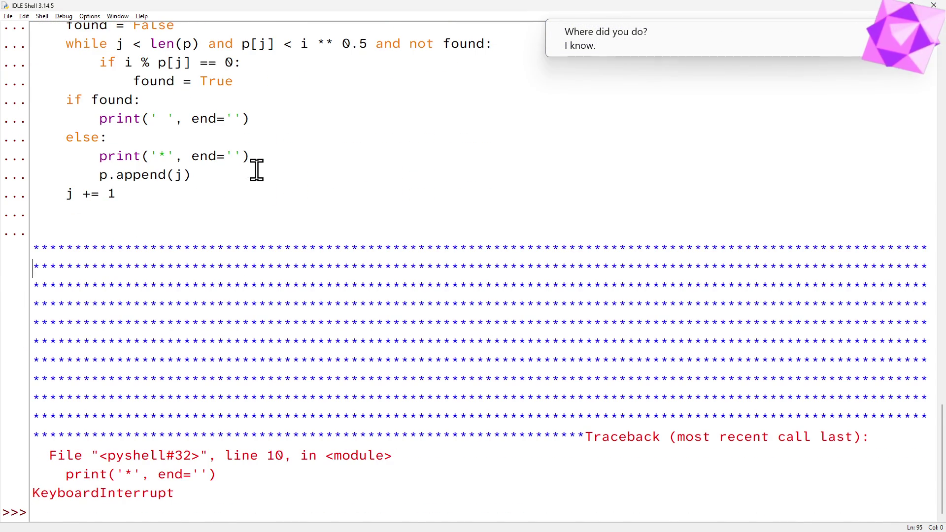
key("alt+p")
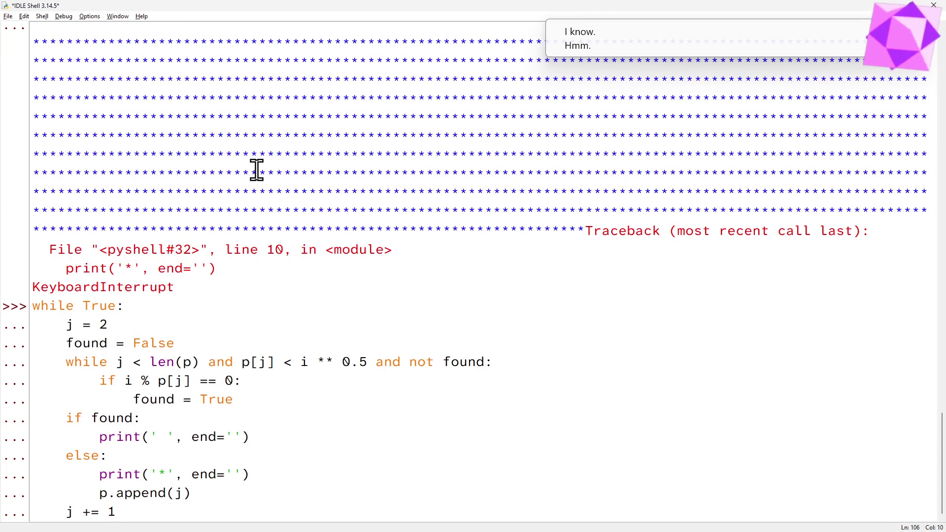
Step: Change j += 1 to i += 1 and p.append(j) to p.append(i), run the loop and stop it
key("Left")
key("Left")
key("Left")
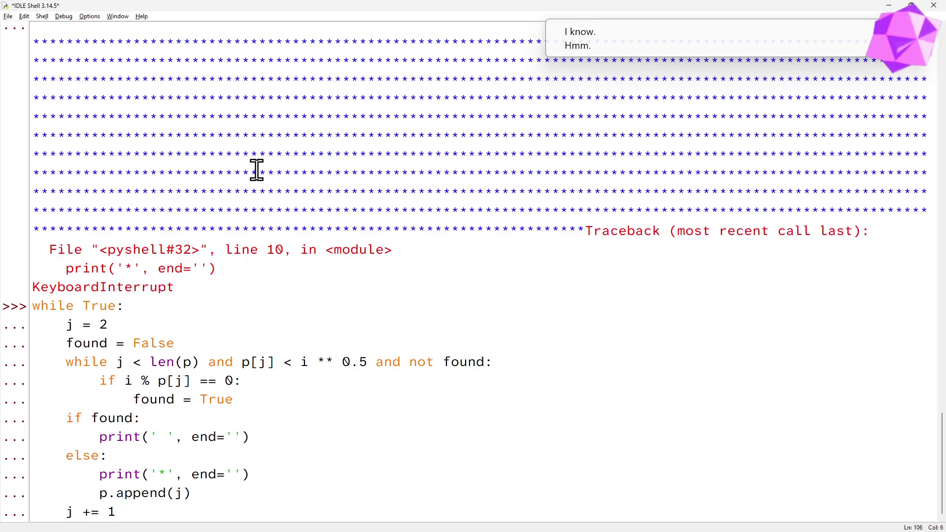
key("Left")
key("Left")
key("BackSpace")
type("i")
key("Up")
key("Right")
key("Right")
key("Right")
key("Delete")
type("i")
key("Down")
key("Return")
key("Return")
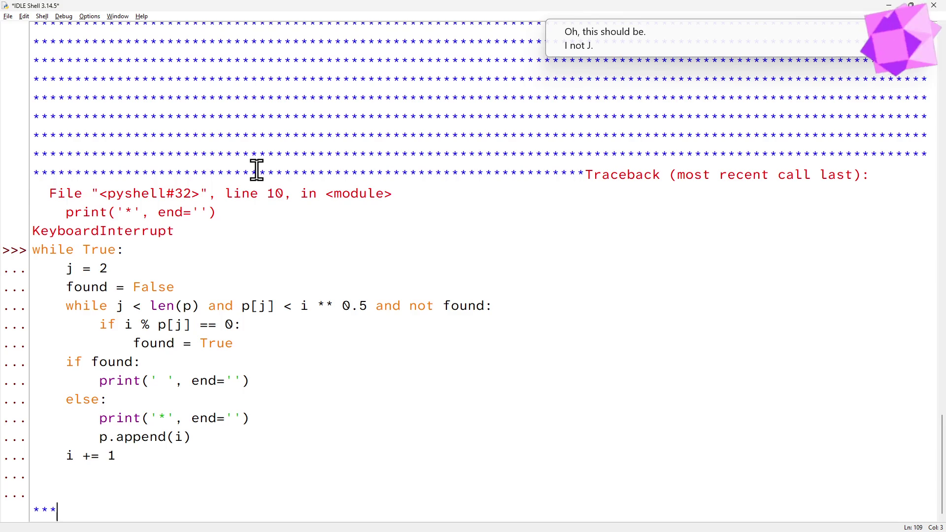
key("ctrl+c")
Step: Recall the loop again and move up to the j = 2 line to reset it to 0
key("Up")
key("Up")
key("Up")
key("Up")
key("Up")
key("Up")
key("Up")
key("Up")
key("Up")
key("Up")
key("Up")
key("Up")
key("Up")
key("End")
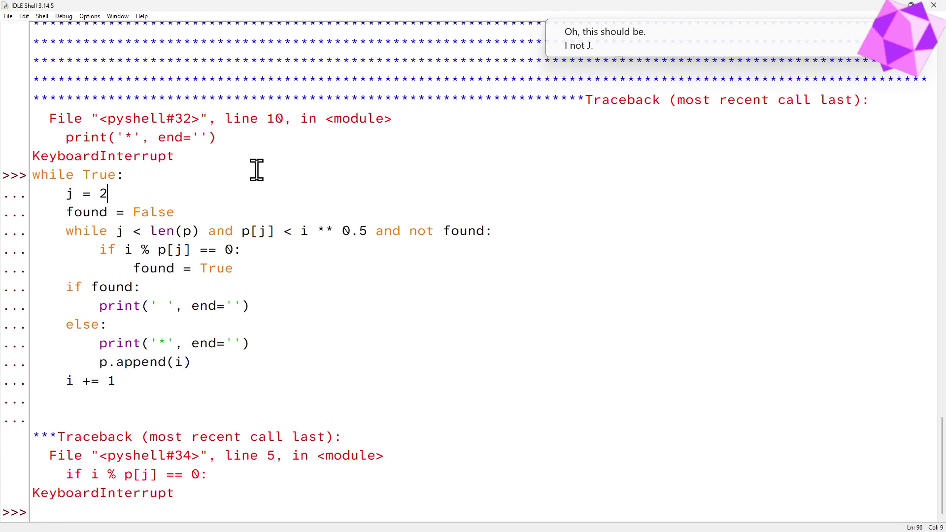
key("Return")
key("Up")
key("Up")
key("Up")
key("Up")
key("Up")
Step: Change j = 2 to j = 0 in the recalled loop, run it, and interrupt with Ctrl+C
key("End")
key("BackSpace")
type("0")
key("Up")
key("Left")
key("Home")
key("ctrl+End")
key("Return")
key("Return")
key("Return")
key("Return")
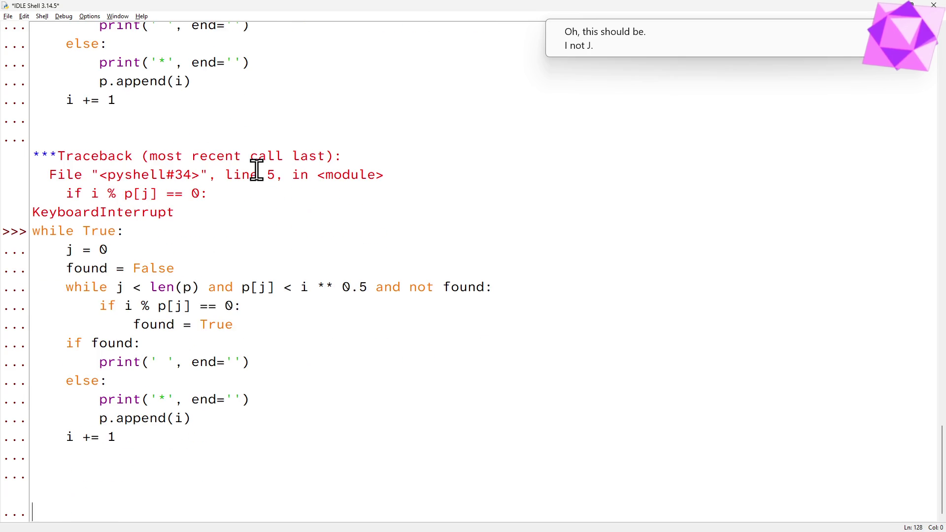
key("Return")
key("Return")
key("Return")
key("Up")
key("Up")
key("Up")
key("Up")
key("Up")
key("Down")
key("Down")
key("Down")
key("Down")
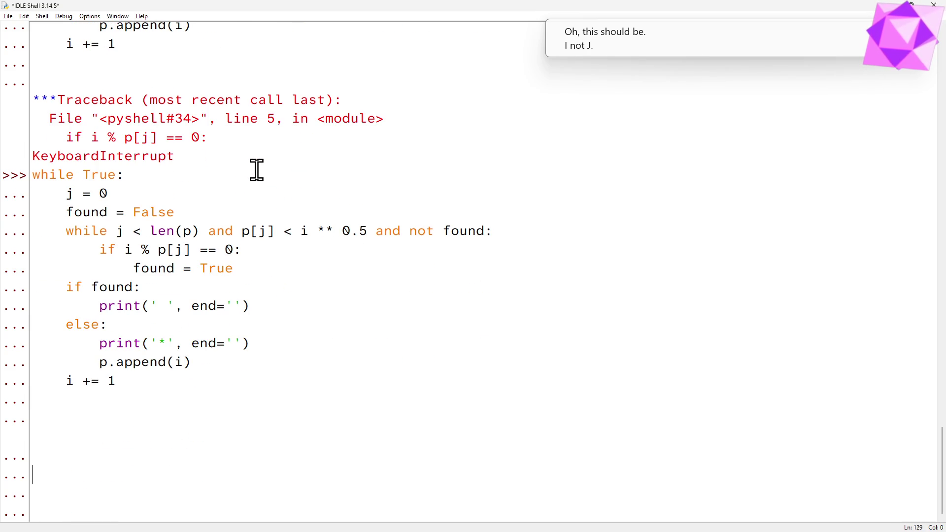
key("Up")
key("Up")
key("Up")
key("End")
key("Down")
key("Down")
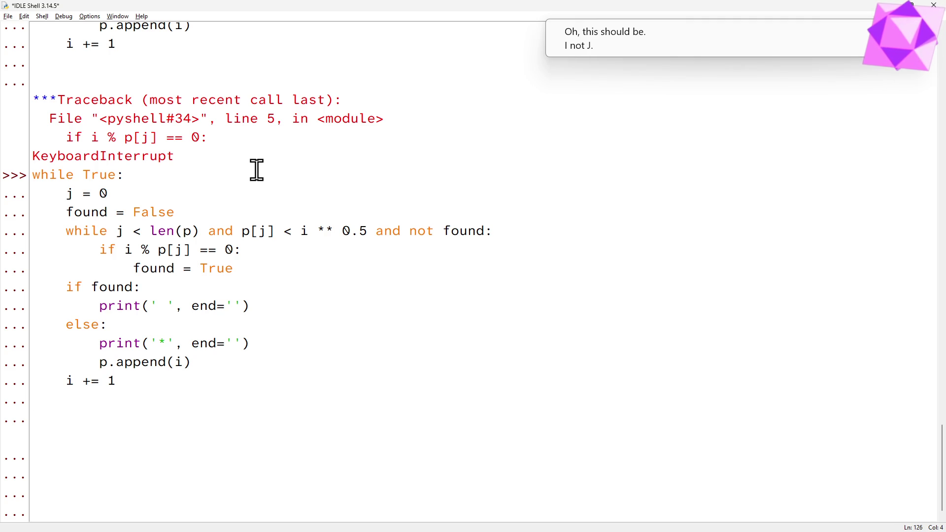
key("Down")
key("Down")
key("Down")
key("BackSpace")
key("BackSpace")
key("BackSpace")
key("BackSpace")
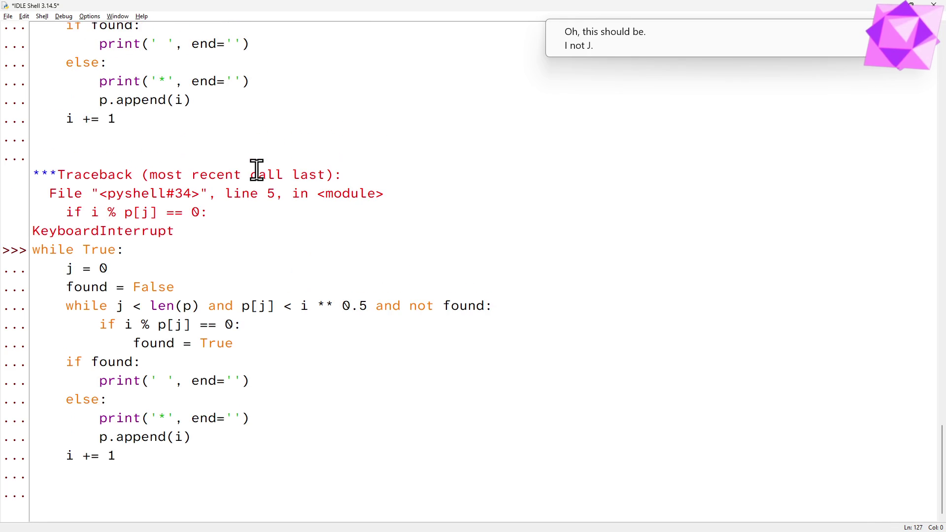
key("Return")
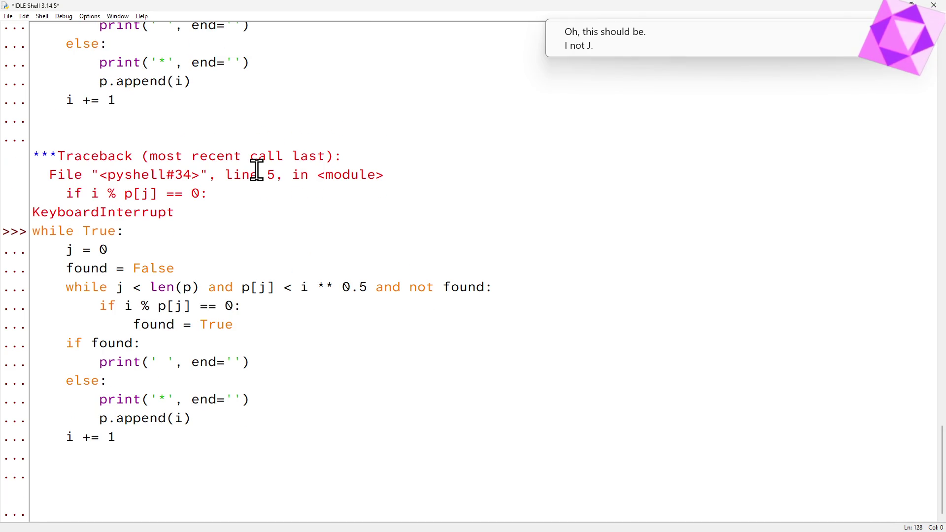
key("Return")
key("ctrl+c")
Step: Recall the loop to a new prompt, fix a stray line break, run it again and interrupt it
key("Up")
key("Up")
key("Up")
key("Return")
key("Up")
key("Up")
key("Up")
key("Down")
key("Down")
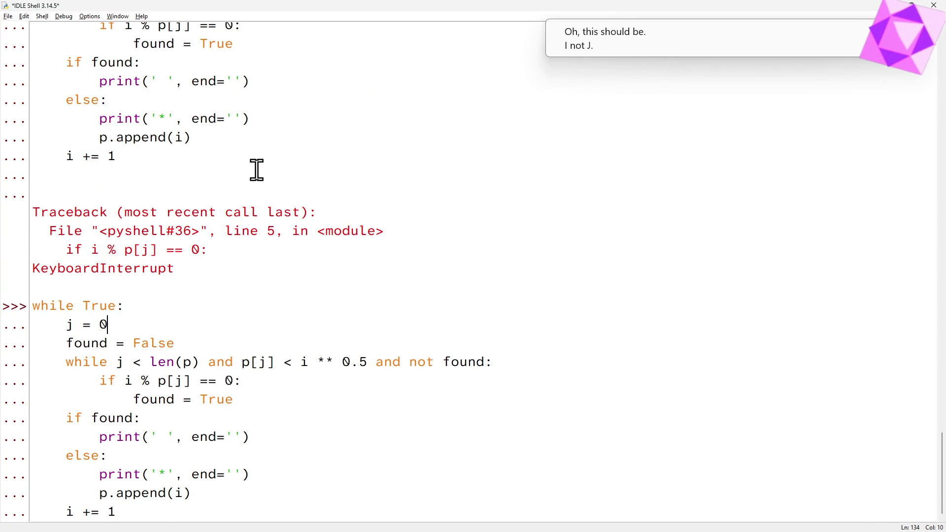
key("Up")
key("Return")
key("BackSpace")
key("Down")
key("Down")
key("Down")
key("Down")
key("Down")
key("Down")
key("Return")
key("BackSpace")
key("BackSpace")
key("Return")
key("Return")
key("Return")
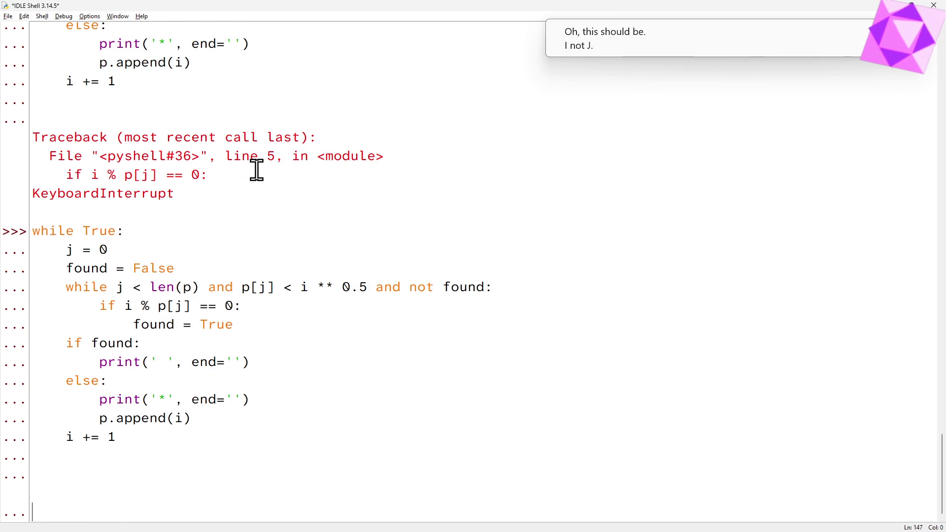
key("Return")
key("Return")
key("ctrl+c")
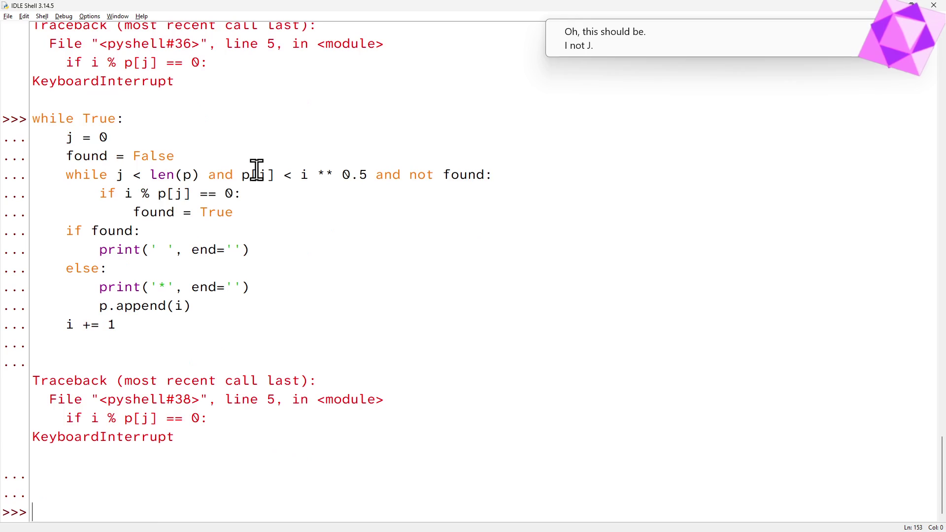
type("i = 2")
Step: Reset i to 2, rerun the recalled loop printing three asterisks, then stop it with Ctrl+C
key("Return")
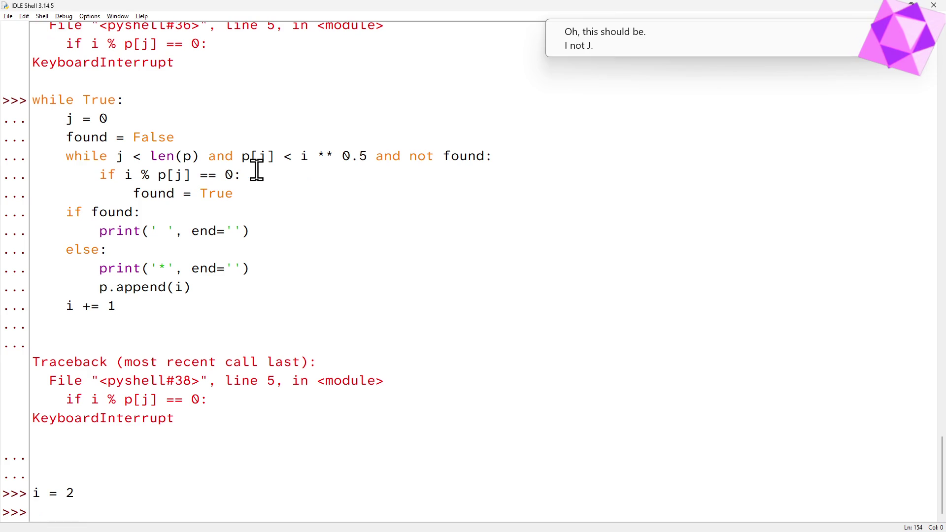
key("Up")
key("Up")
key("Up")
key("Up")
key("Up")
key("Return")
key("Return")
key("Return")
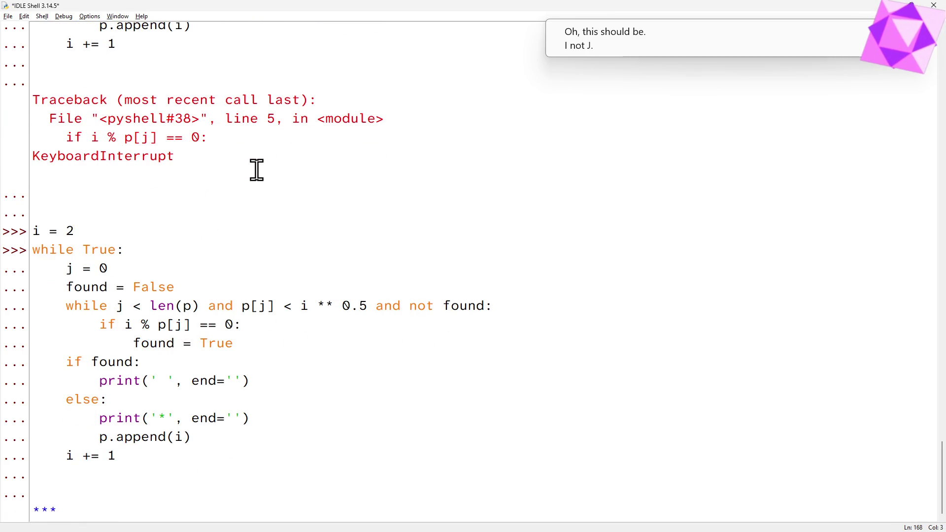
key("ctrl+c")
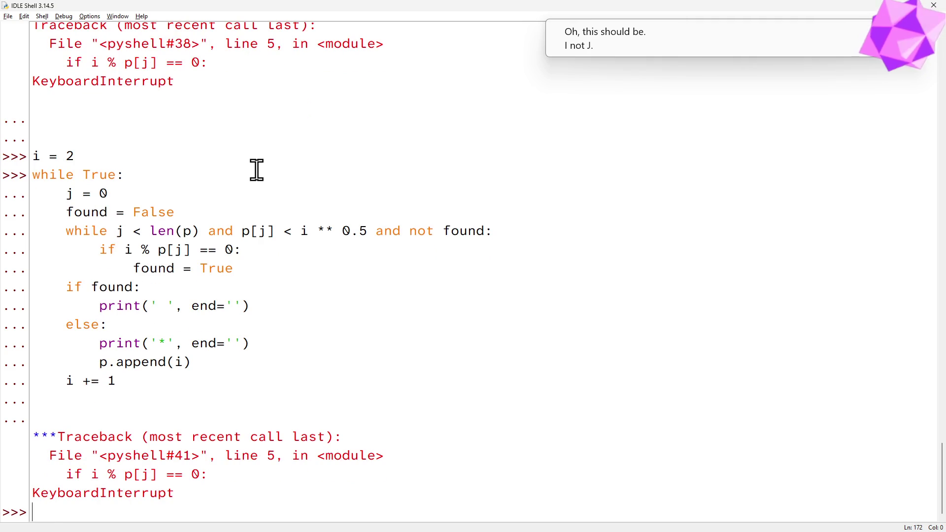